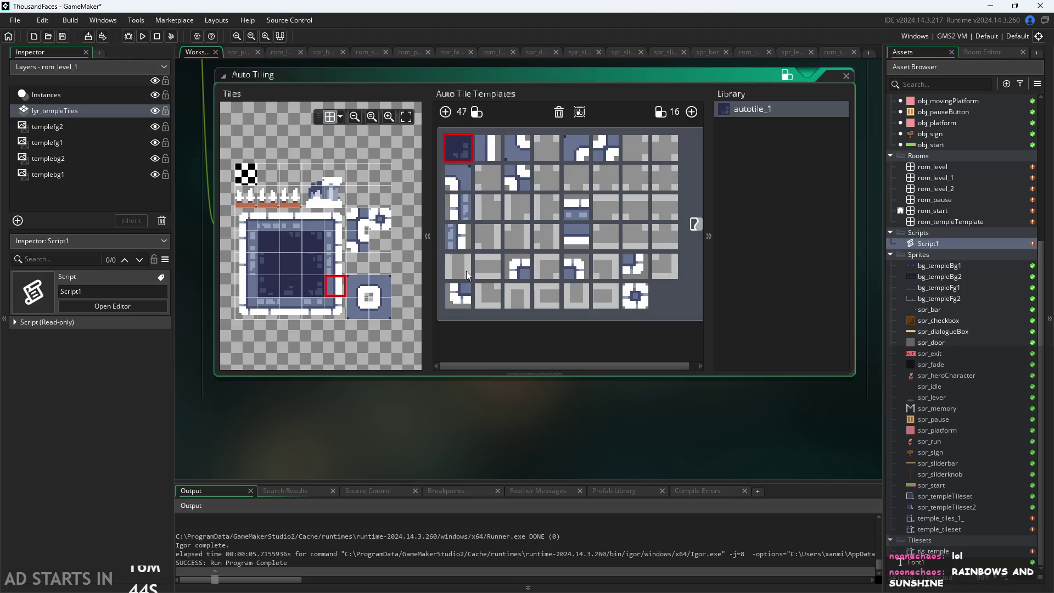
Click through autotile_1's template cells to the bottom row's fifth slot, then pan to Script1.gml.
{"action": "left_click", "coordinate": [246, 174]}
{"action": "left_click_drag", "start_coordinate": [613, 406], "coordinate": [582, 413]}
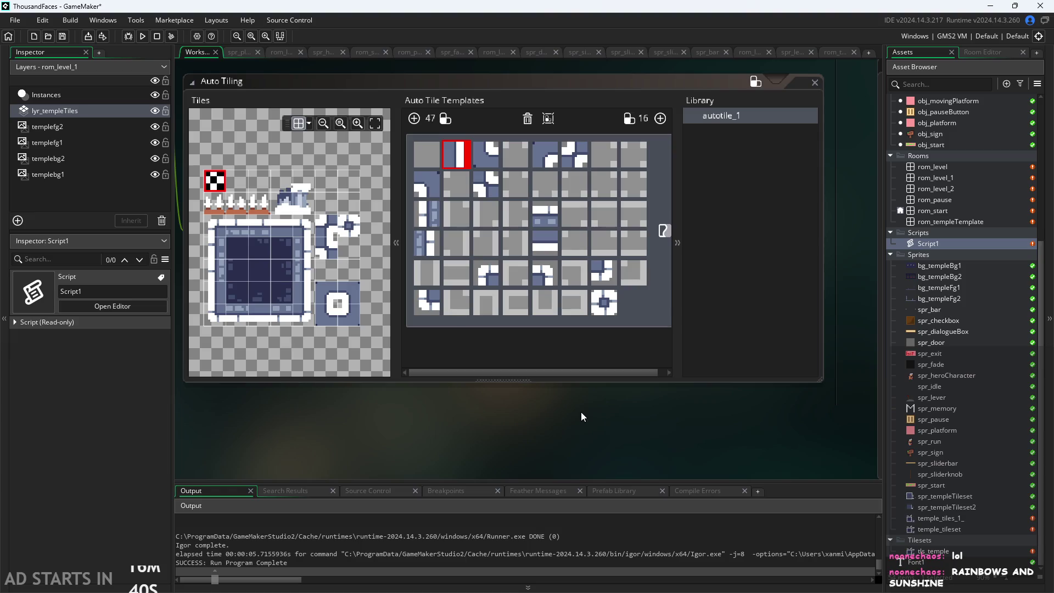
{"action": "left_click", "coordinate": [479, 239]}
{"action": "left_click", "coordinate": [463, 154]}
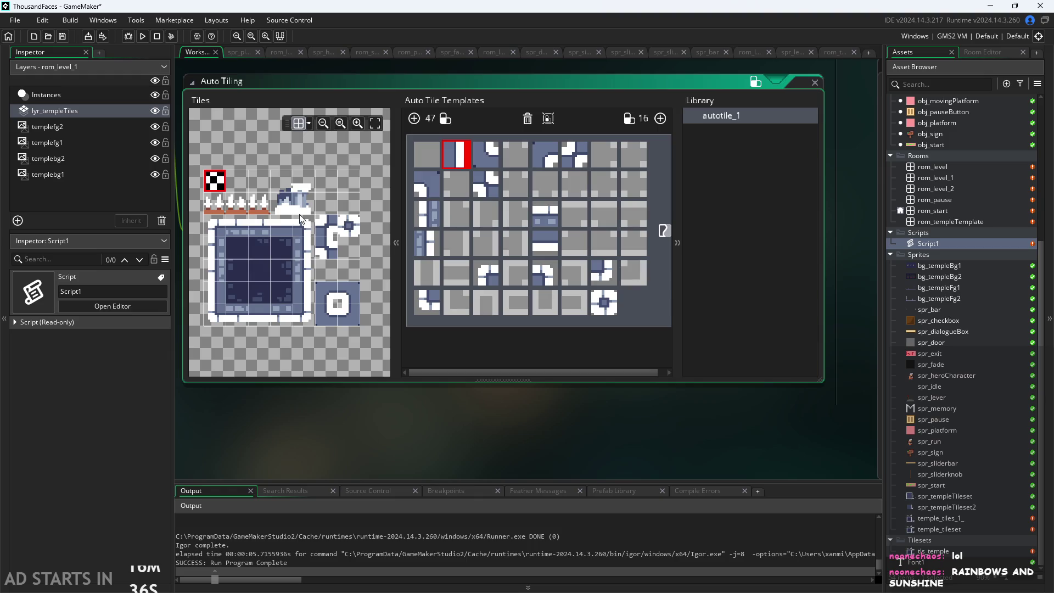
{"action": "left_click", "coordinate": [456, 150]}
{"action": "left_click", "coordinate": [512, 157]}
{"action": "left_click", "coordinate": [488, 252]}
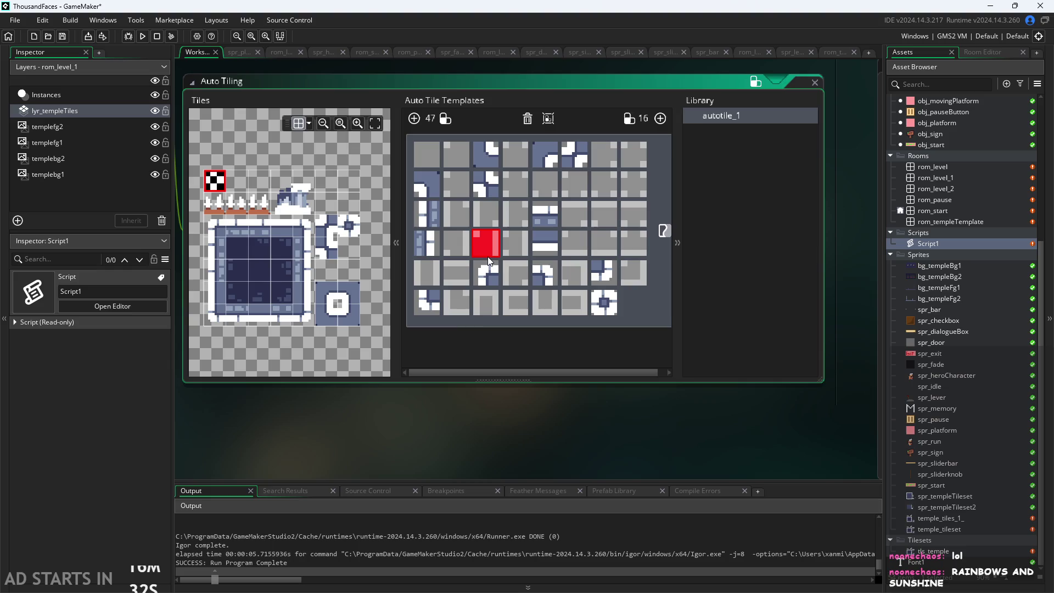
{"action": "left_click", "coordinate": [477, 310]}
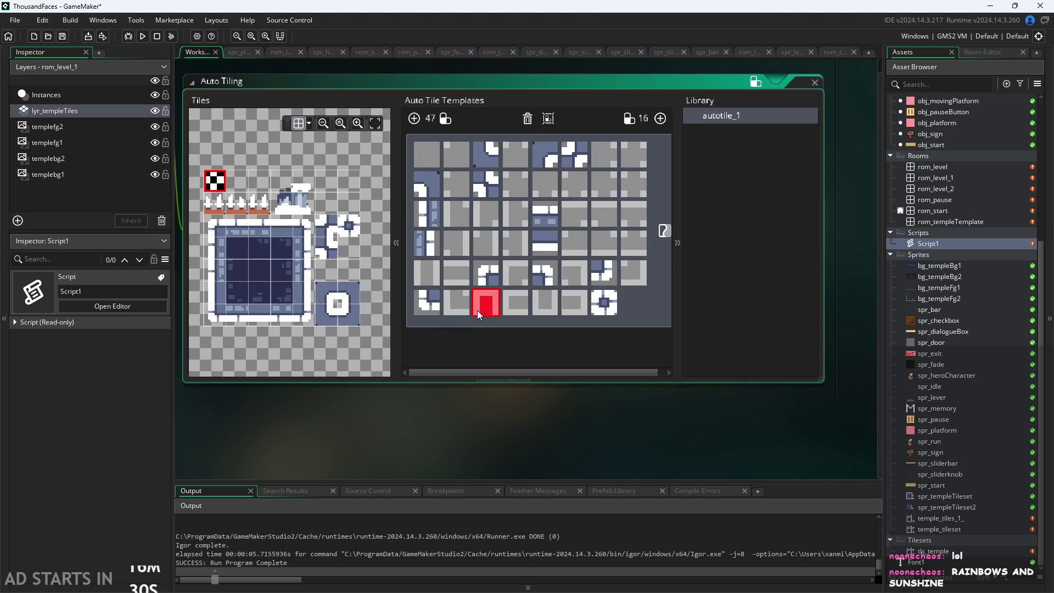
{"action": "left_click", "coordinate": [533, 310]}
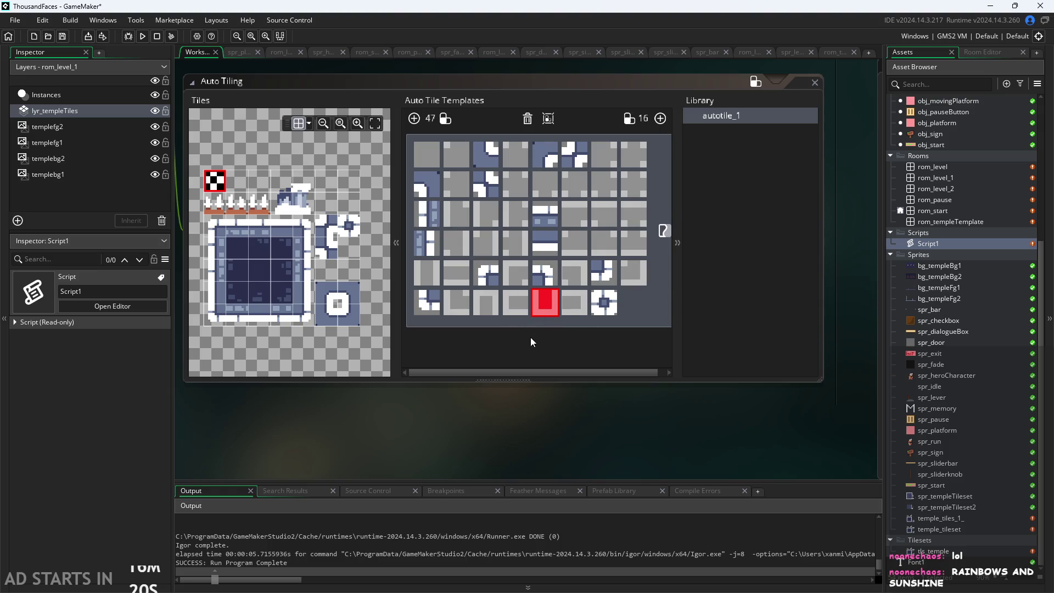
{"action": "left_click_drag", "start_coordinate": [575, 407], "coordinate": [510, 427]}
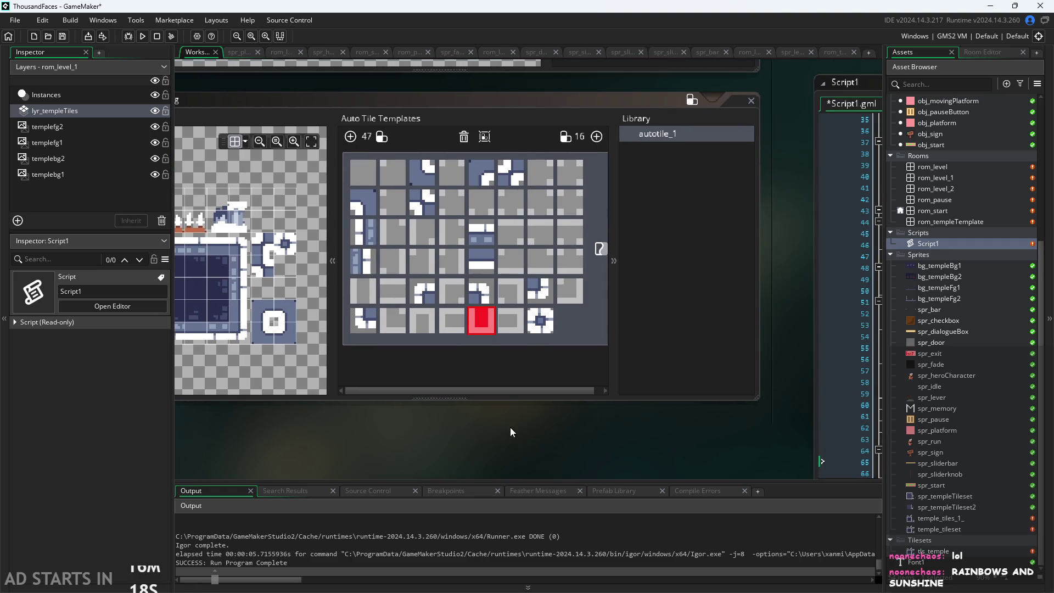
Fit autotile_1 and Script1.gml side by side, then place the cursor in correctMapping's body.
{"action": "scroll", "coordinate": [510, 427], "scroll_direction": "down", "scroll_amount": 1}
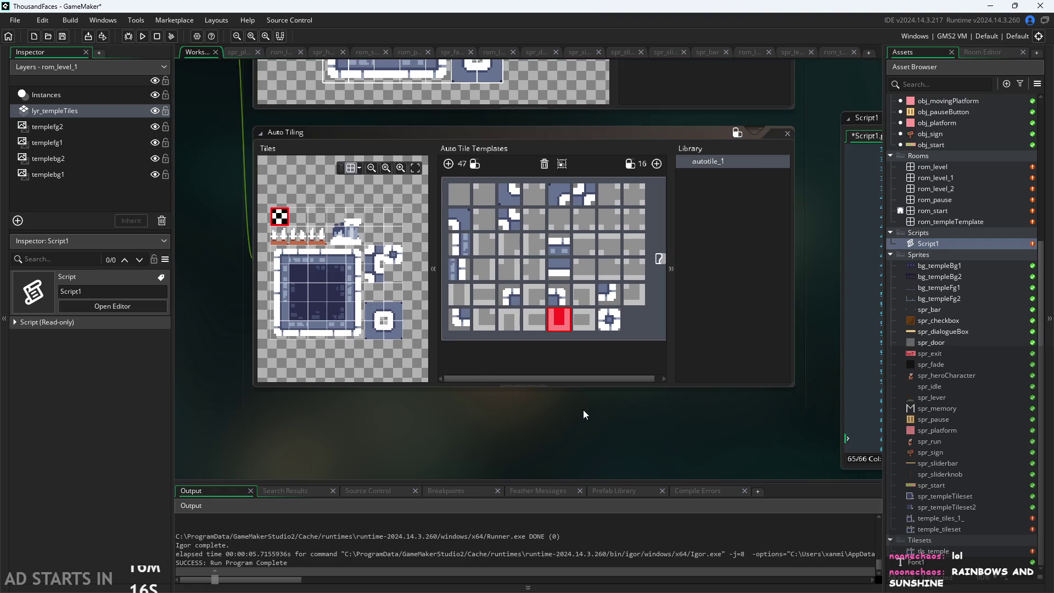
{"action": "scroll", "coordinate": [584, 410], "scroll_direction": "down", "scroll_amount": 1}
{"action": "mouse_move", "coordinate": [574, 412]}
{"action": "left_mouse_down"}
{"action": "mouse_move", "coordinate": [519, 423]}
{"action": "mouse_move", "coordinate": [348, 342]}
{"action": "left_mouse_up"}
{"action": "scroll", "coordinate": [519, 423], "scroll_direction": "down", "scroll_amount": 1}
{"action": "scroll", "coordinate": [420, 369], "scroll_direction": "down", "scroll_amount": 1}
{"action": "mouse_move", "coordinate": [456, 348]}
{"action": "left_mouse_down"}
{"action": "mouse_move", "coordinate": [546, 342]}
{"action": "mouse_move", "coordinate": [427, 342]}
{"action": "left_mouse_up"}
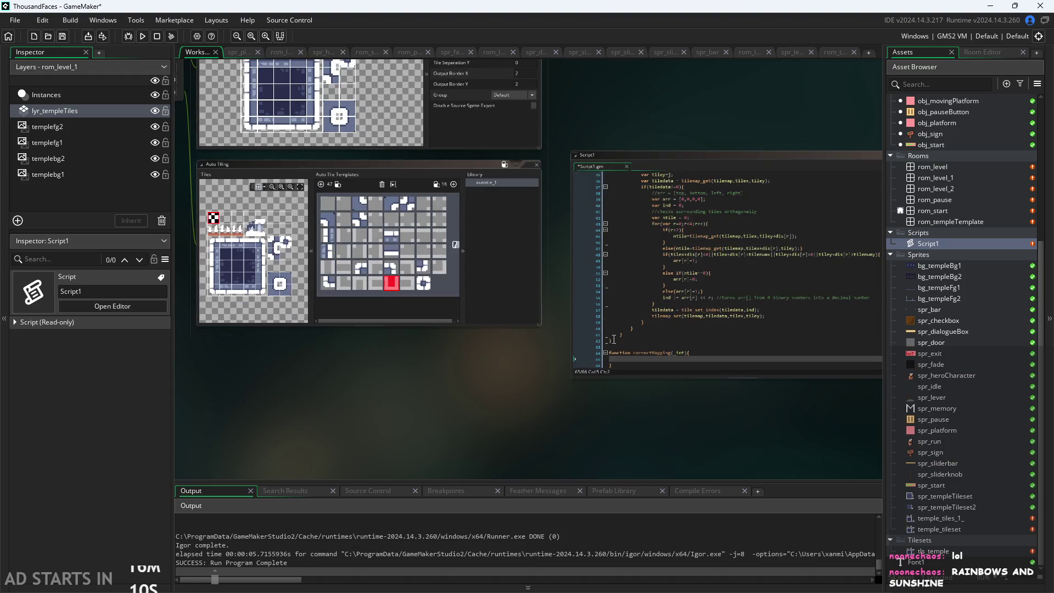
{"action": "scroll", "coordinate": [508, 392], "scroll_direction": "up", "scroll_amount": 1}
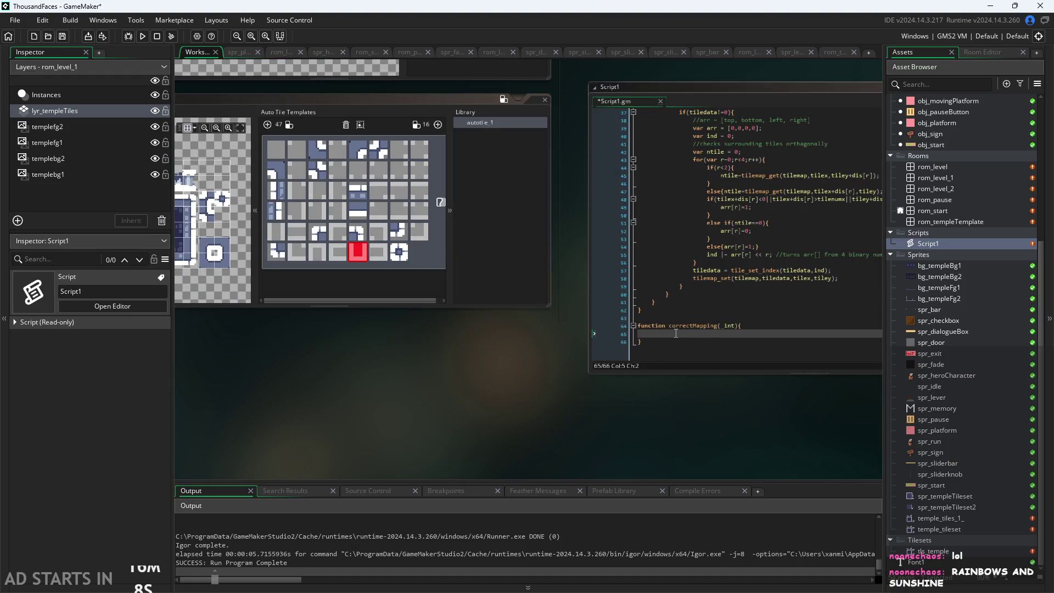
{"action": "mouse_move", "coordinate": [487, 367]}
{"action": "left_mouse_down"}
{"action": "mouse_move", "coordinate": [631, 351]}
{"action": "mouse_move", "coordinate": [541, 360]}
{"action": "left_mouse_up"}
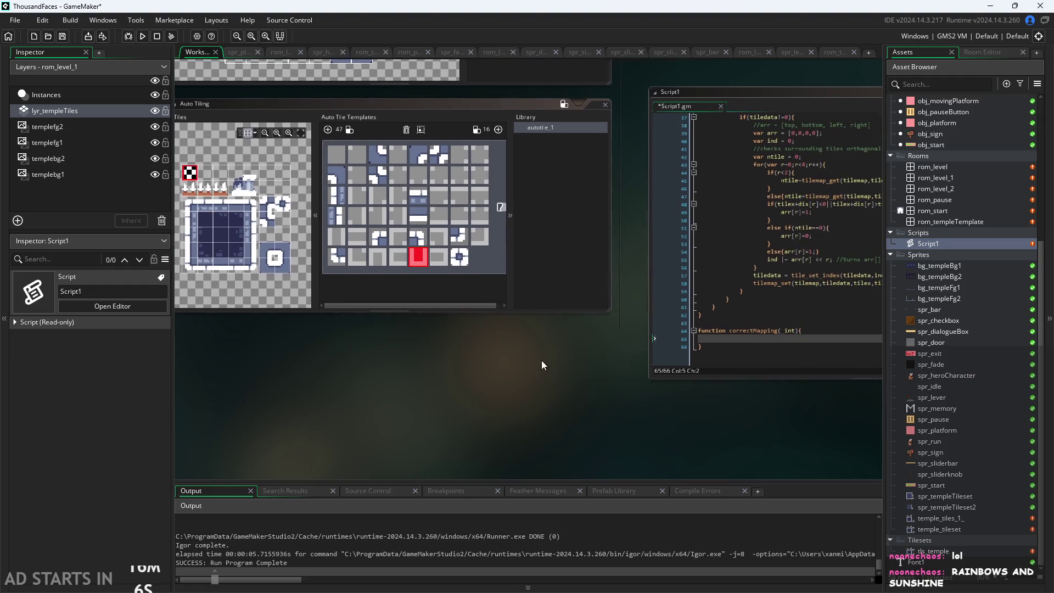
{"action": "left_click", "coordinate": [742, 339]}
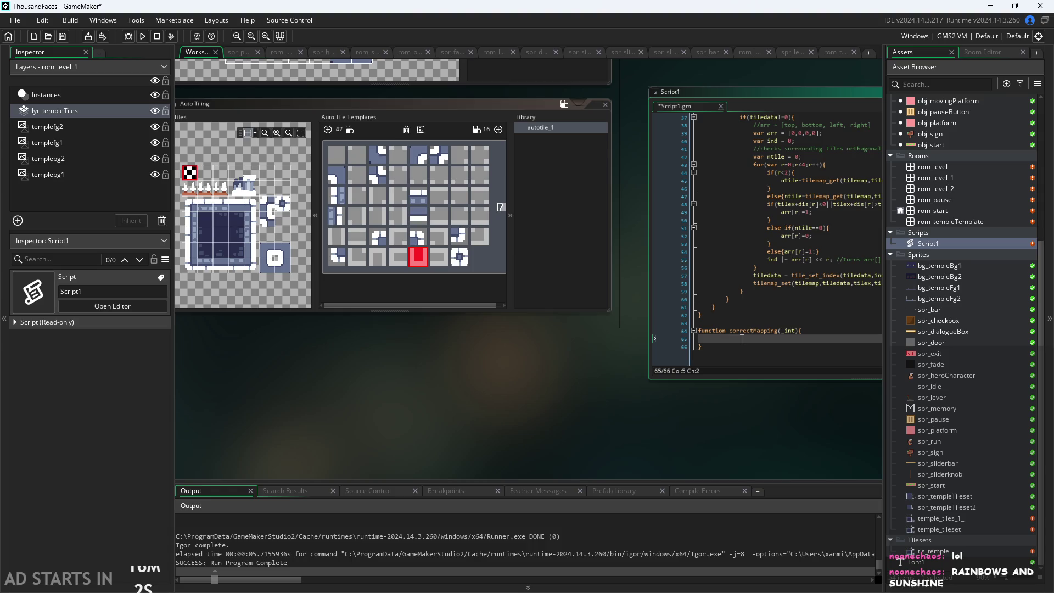
Type an empty if(){ } block inside the correctMapping function.
{"action": "type", "text": "if("}
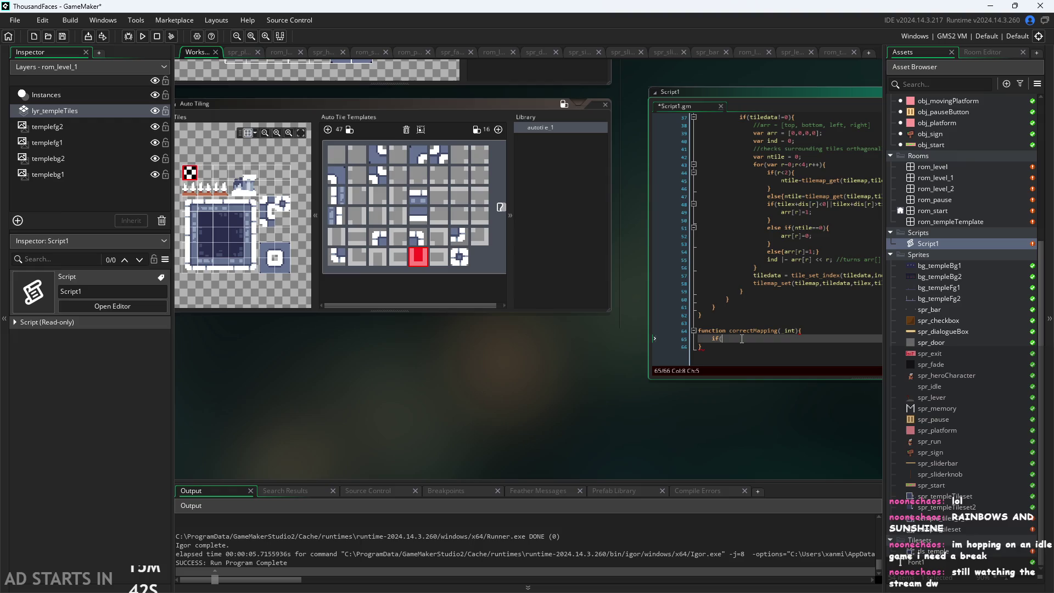
{"action": "type", "text": "){"}
{"action": "key", "text": "Return"}
{"action": "key", "text": "Return"}
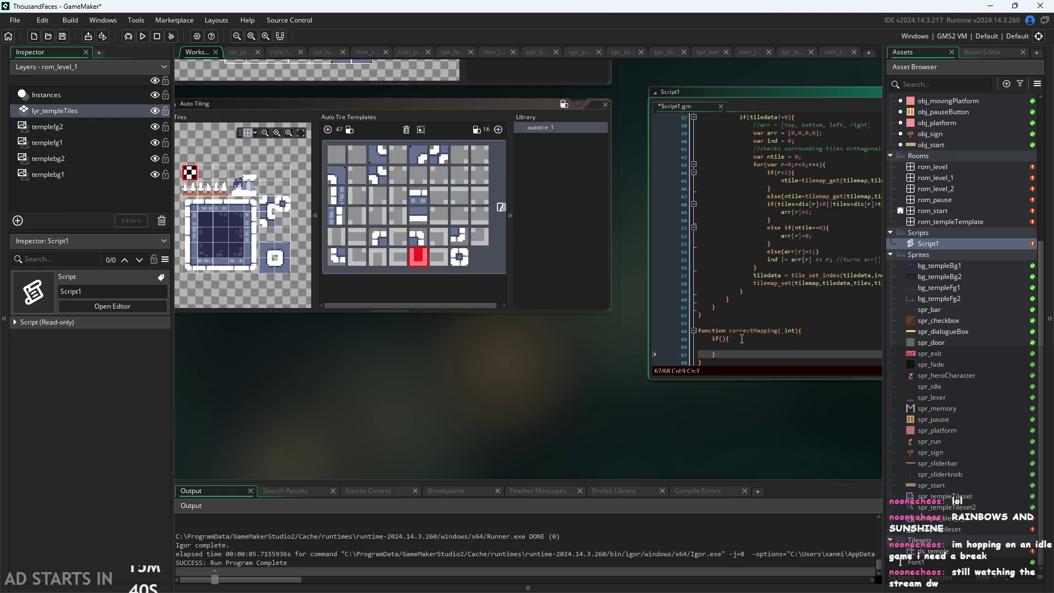
{"action": "scroll", "coordinate": [592, 380], "scroll_direction": "up", "scroll_amount": 2, "text": "ctrl"}
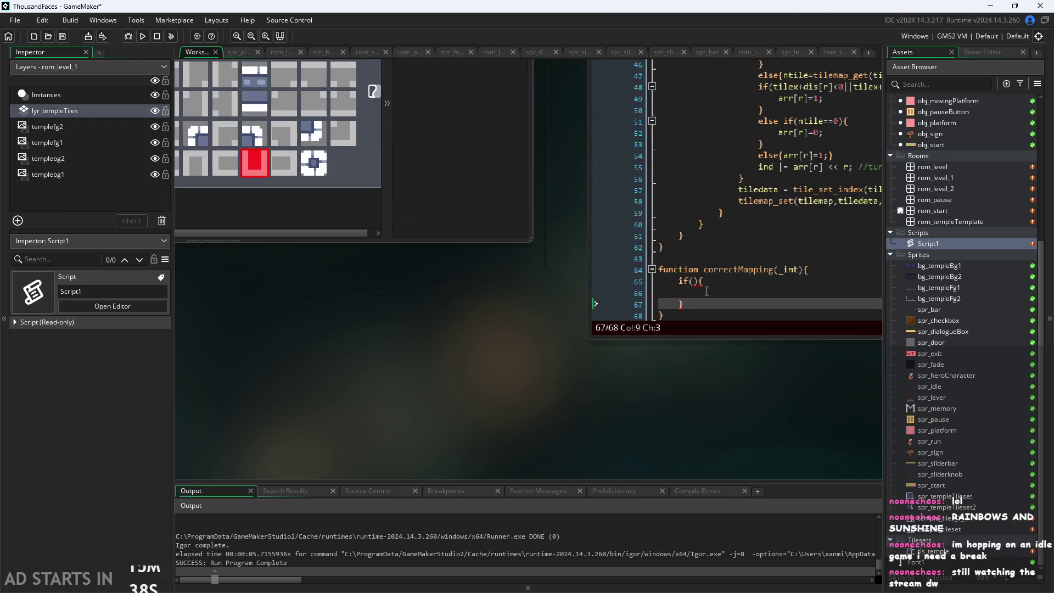
{"action": "key", "text": "Up"}
{"action": "key", "text": "Up"}
{"action": "key", "text": "Left"}
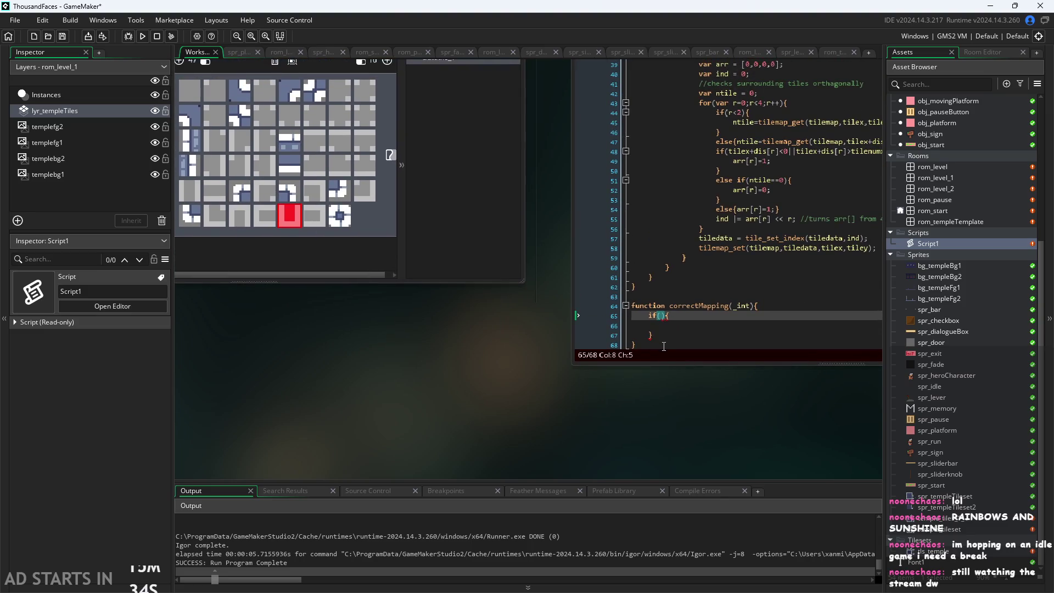
{"action": "left_click", "coordinate": [662, 345]}
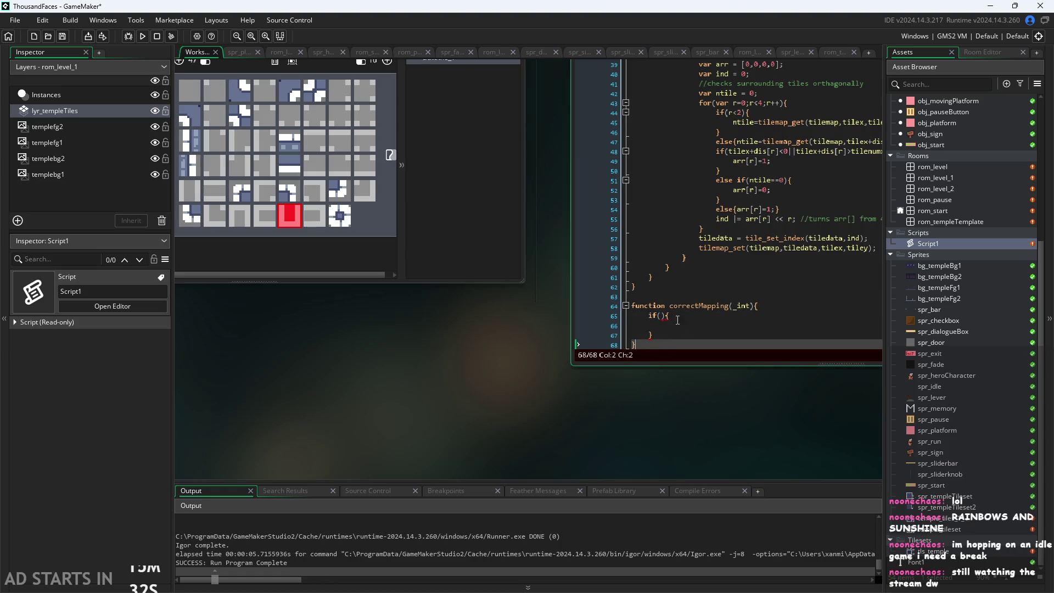
{"action": "left_click", "coordinate": [661, 315]}
{"action": "left_click_drag", "start_coordinate": [471, 366], "coordinate": [495, 382]}
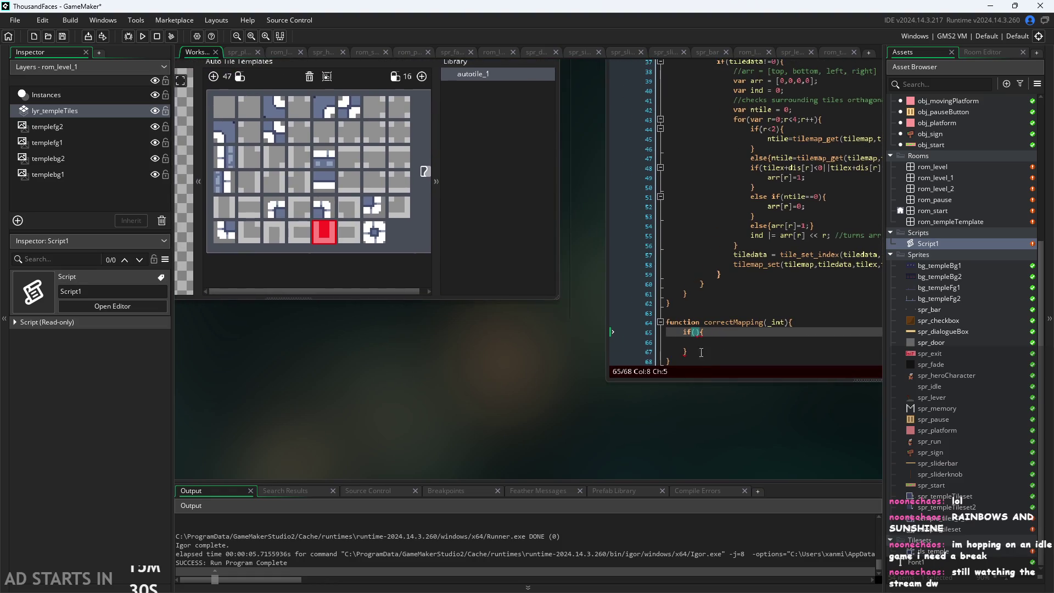
{"action": "scroll", "coordinate": [787, 325], "scroll_direction": "up", "scroll_amount": 2, "text": "ctrl"}
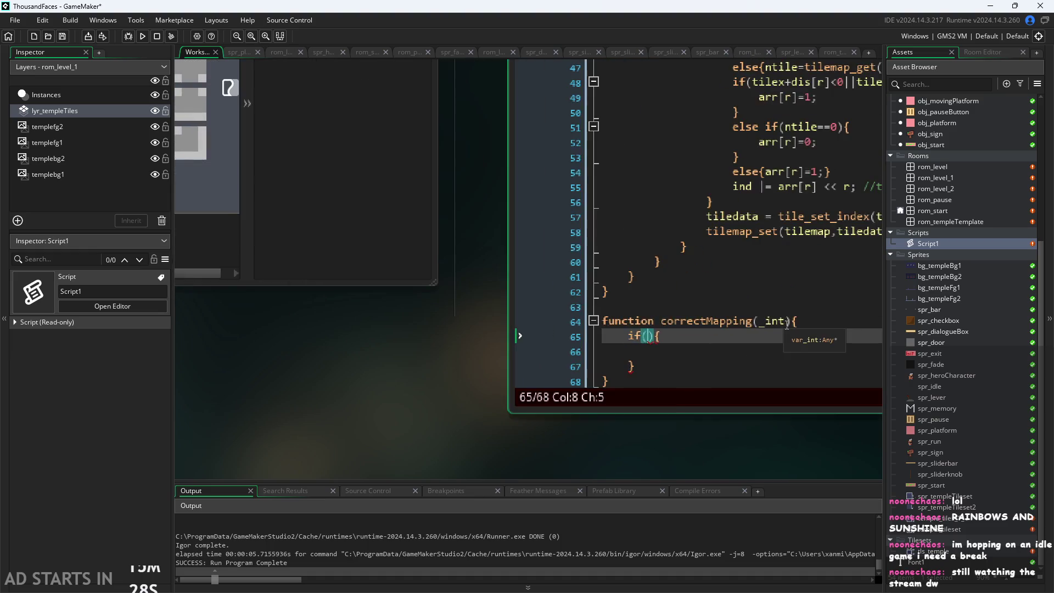
Rename the _int parameter to i and set the if condition to i==15.
{"action": "double_click", "coordinate": [773, 321]}
{"action": "type", "text": "i"}
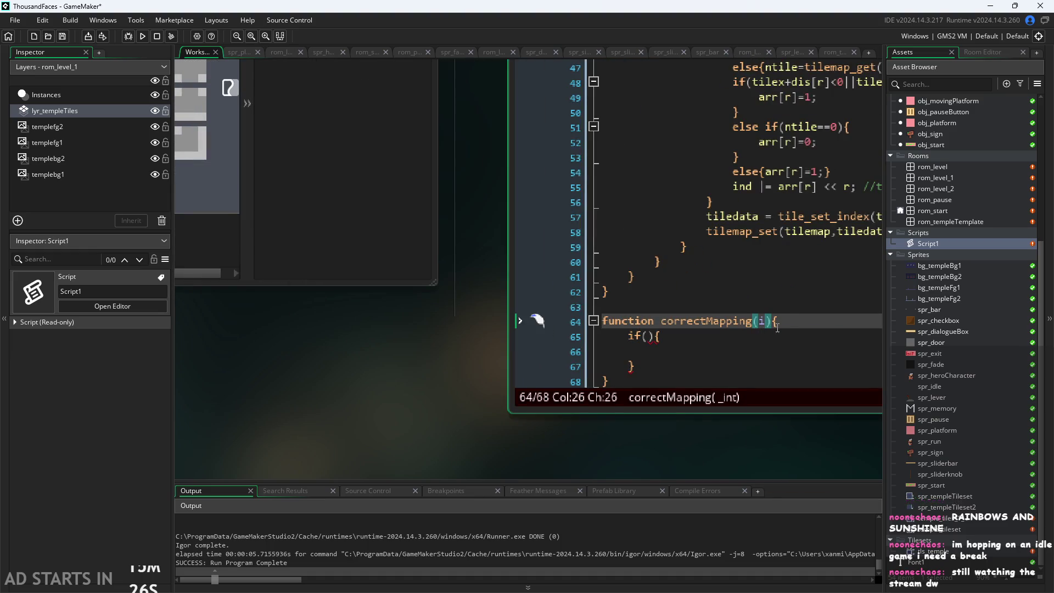
{"action": "left_click", "coordinate": [648, 336]}
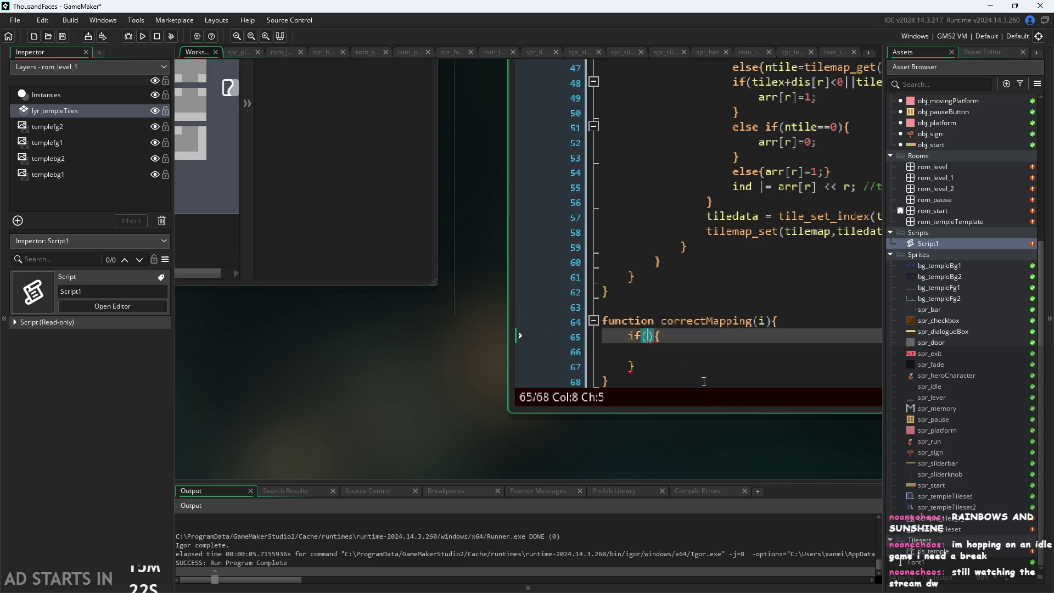
{"action": "type", "text": "i=="}
{"action": "scroll", "coordinate": [646, 420], "scroll_direction": "down", "scroll_amount": 3}
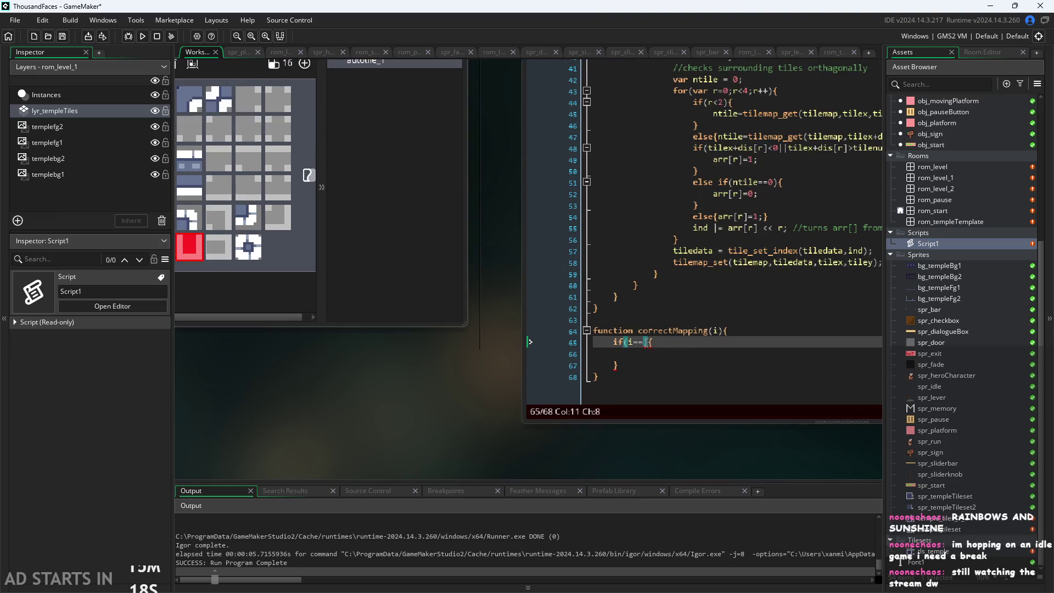
{"action": "type", "text": "15"}
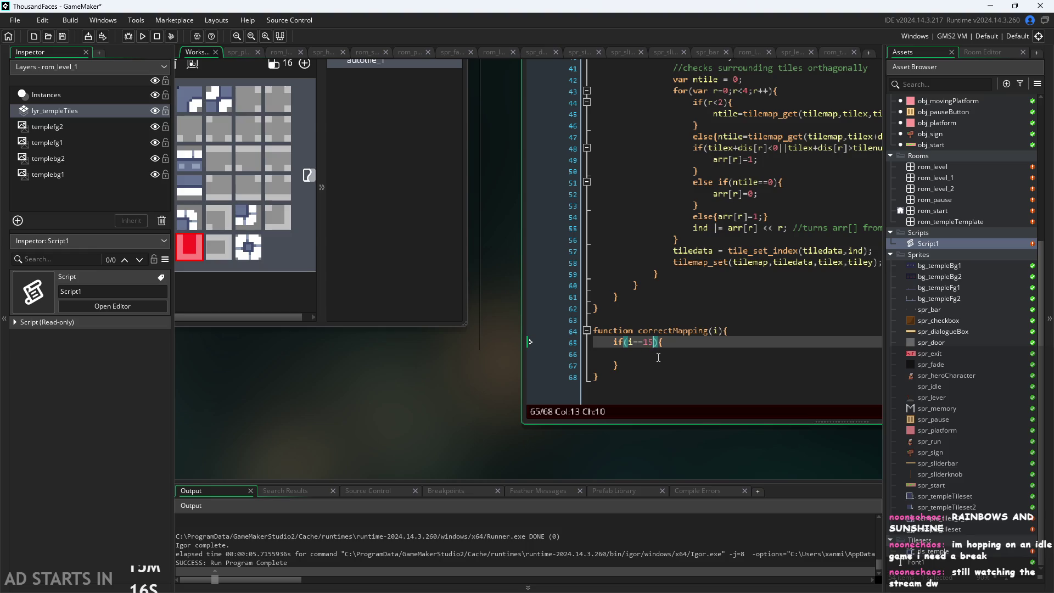
Make the if block return 22.
{"action": "left_click", "coordinate": [660, 356]}
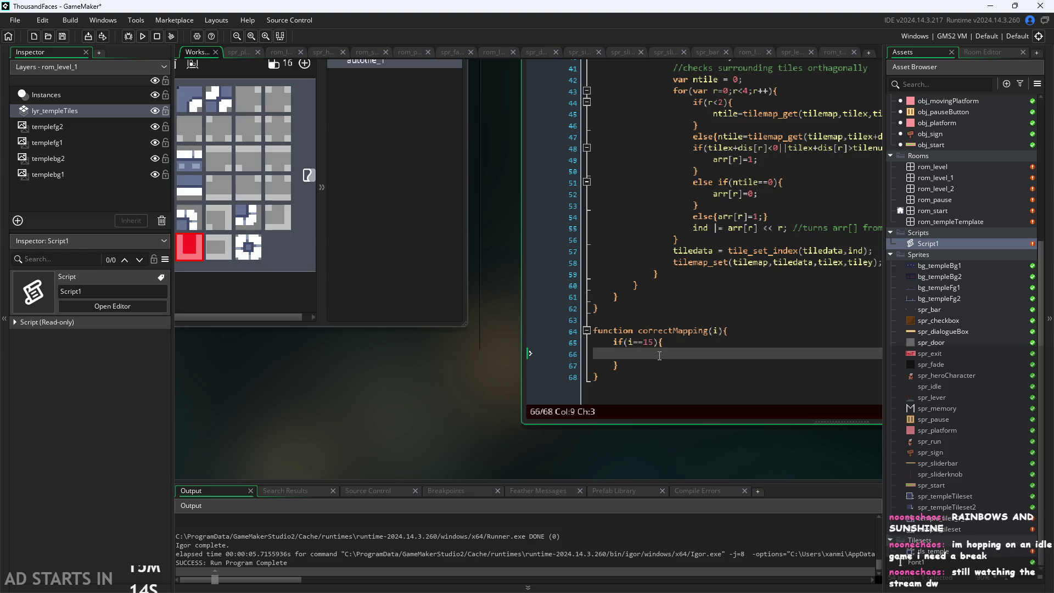
{"action": "type", "text": "return"}
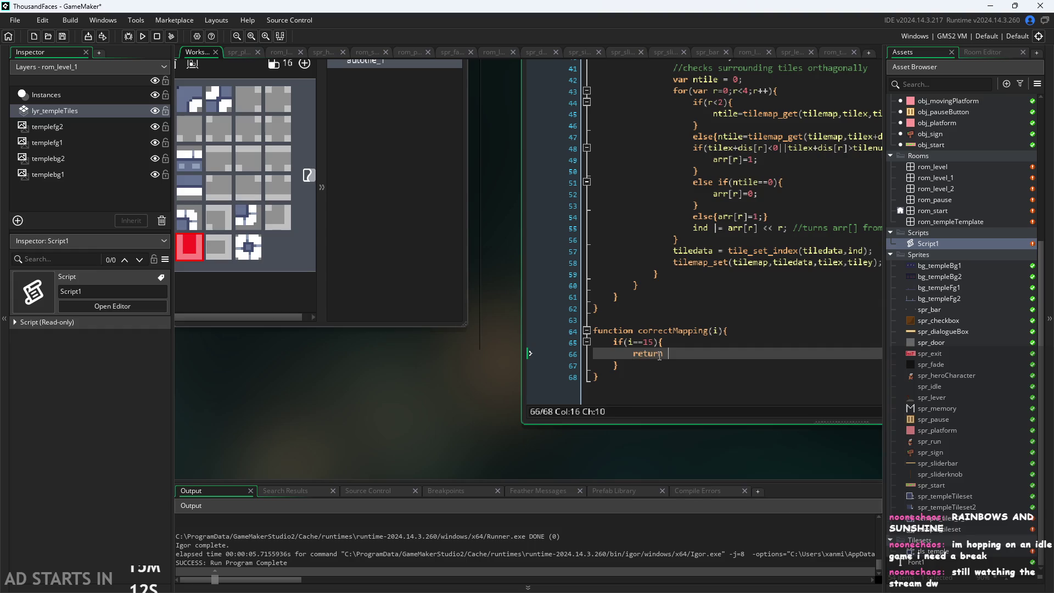
{"action": "scroll", "coordinate": [570, 379], "scroll_direction": "up", "scroll_amount": 6, "text": "ctrl"}
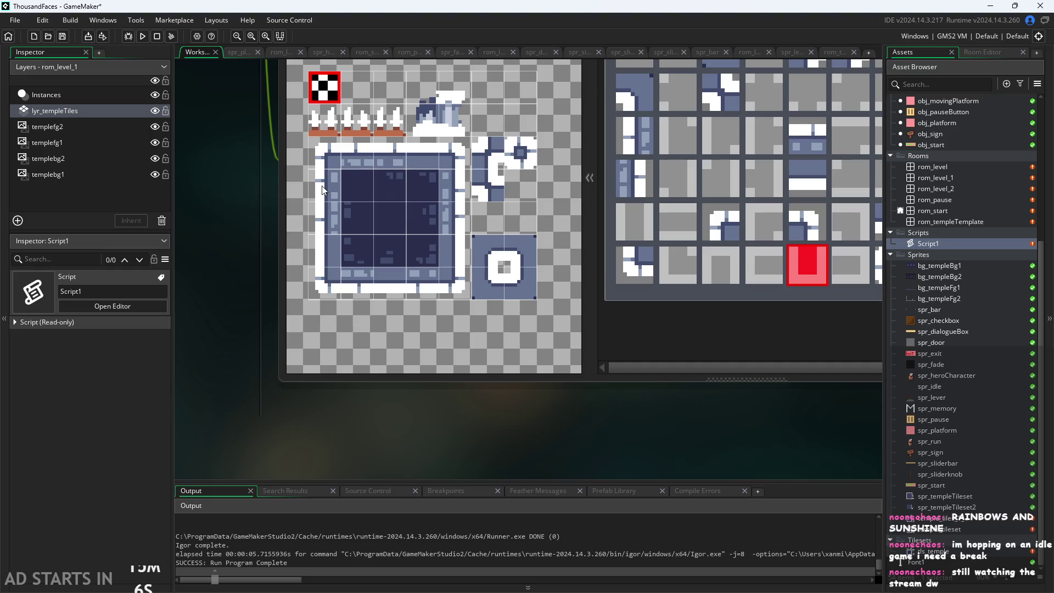
{"action": "mouse_move", "coordinate": [607, 407]}
{"action": "left_mouse_down"}
{"action": "mouse_move", "coordinate": [447, 428]}
{"action": "mouse_move", "coordinate": [447, 394]}
{"action": "mouse_move", "coordinate": [658, 386]}
{"action": "mouse_move", "coordinate": [551, 397]}
{"action": "mouse_move", "coordinate": [683, 367]}
{"action": "left_mouse_up"}
{"action": "left_click", "coordinate": [710, 353]}
{"action": "type", "text": "22;"}
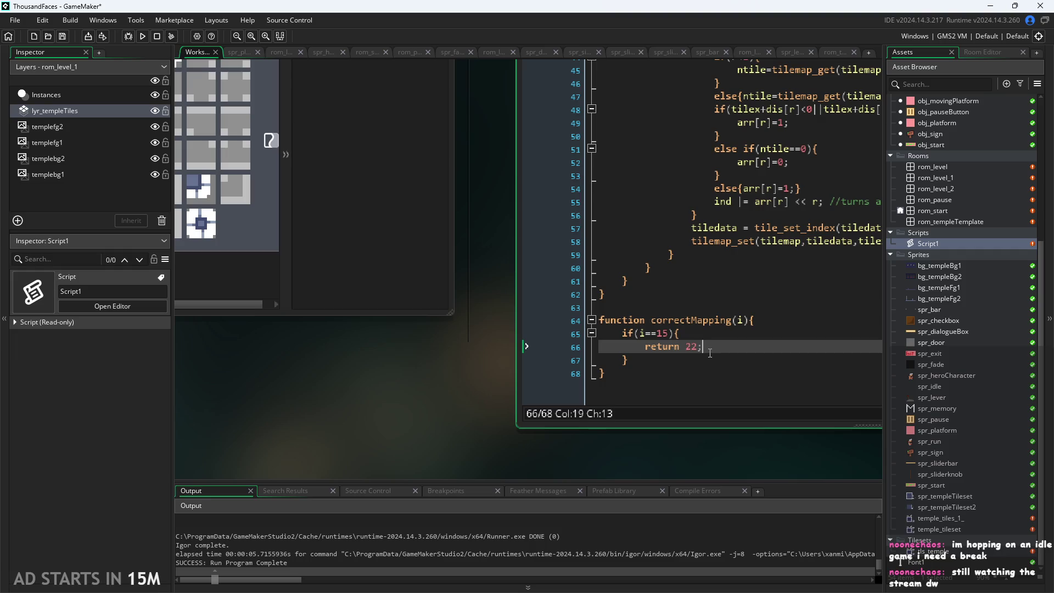
{"action": "left_click_drag", "start_coordinate": [409, 370], "coordinate": [103, 382]}
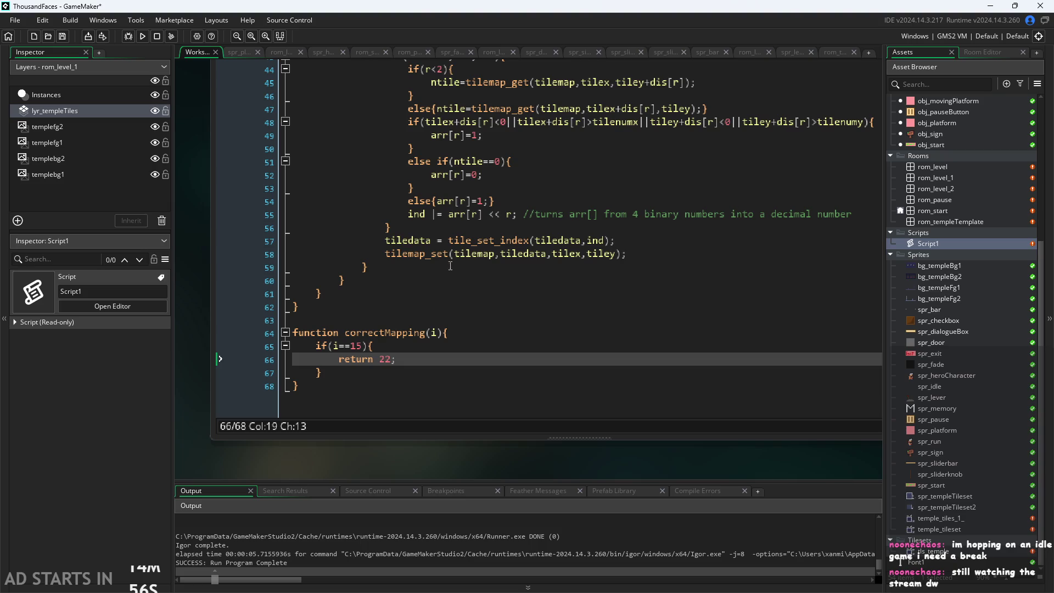
Wrap ind on line 57 in a correctMapping(ind) call, fixing the lowercase m to M.
{"action": "mouse_move", "coordinate": [442, 456]}
{"action": "left_mouse_down"}
{"action": "mouse_move", "coordinate": [479, 459]}
{"action": "mouse_move", "coordinate": [477, 471]}
{"action": "left_mouse_up"}
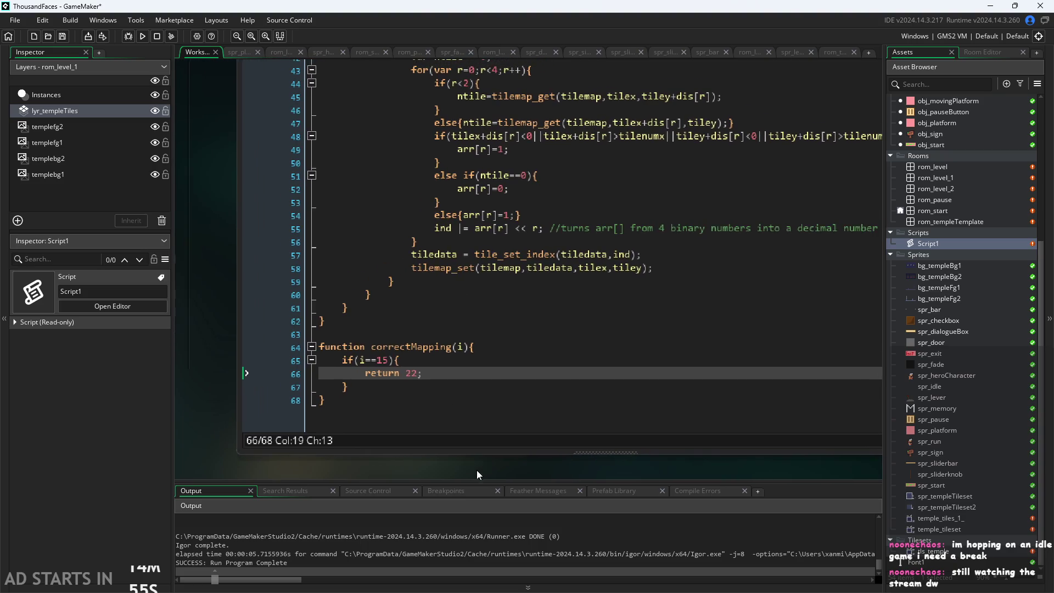
{"action": "left_click", "coordinate": [614, 254]}
{"action": "type", "text": "correct"}
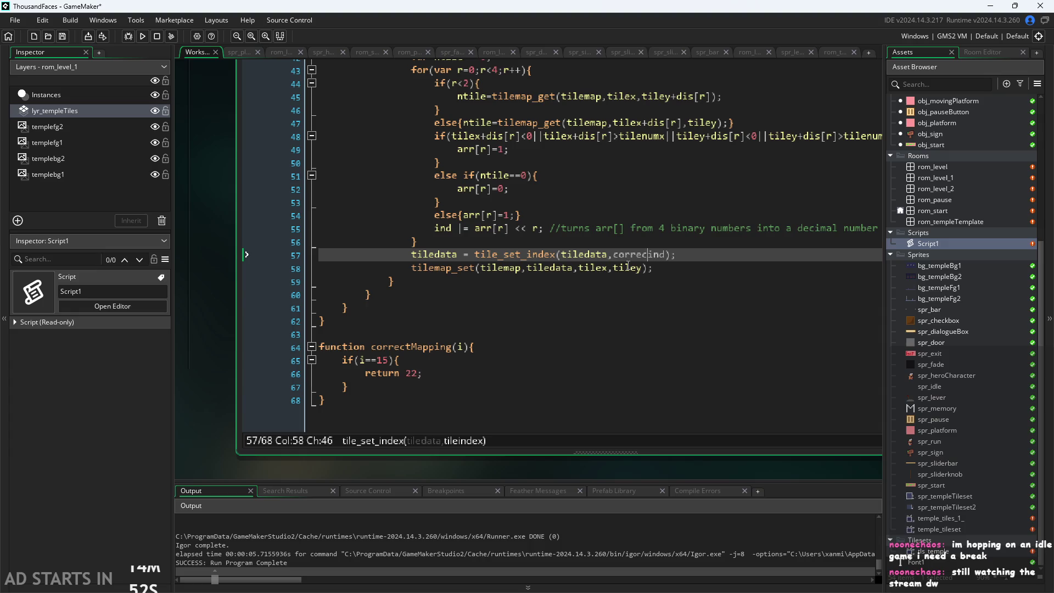
{"action": "type", "text": "mapping"}
{"action": "key", "text": "Right"}
{"action": "key", "text": "Right"}
{"action": "key", "text": "Left"}
{"action": "key", "text": "Left"}
{"action": "type", "text": "("}
{"action": "key", "text": "Right"}
{"action": "key", "text": "Right"}
{"action": "key", "text": "Right"}
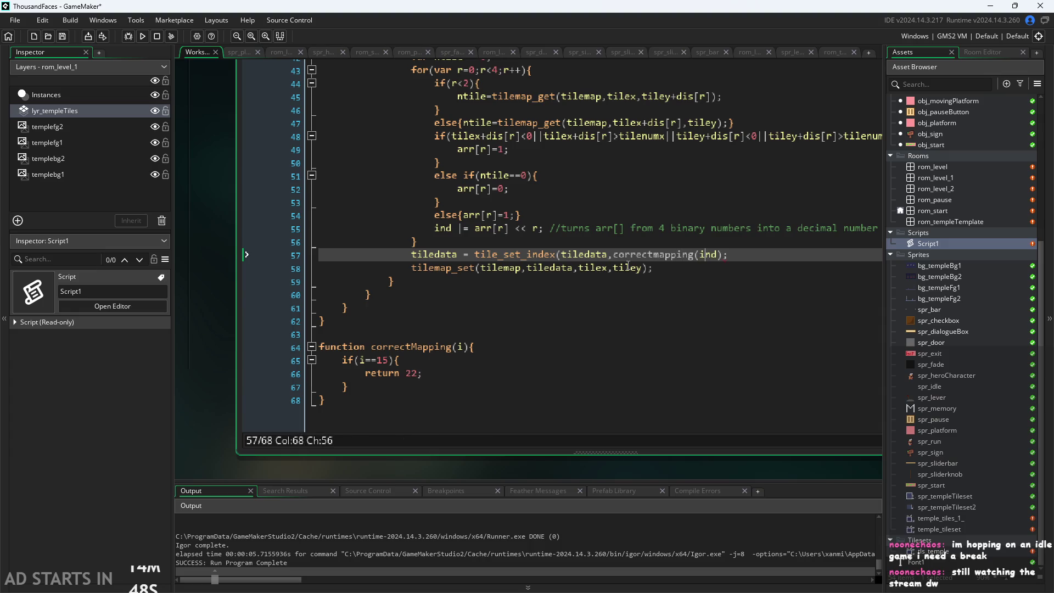
{"action": "type", "text": ")"}
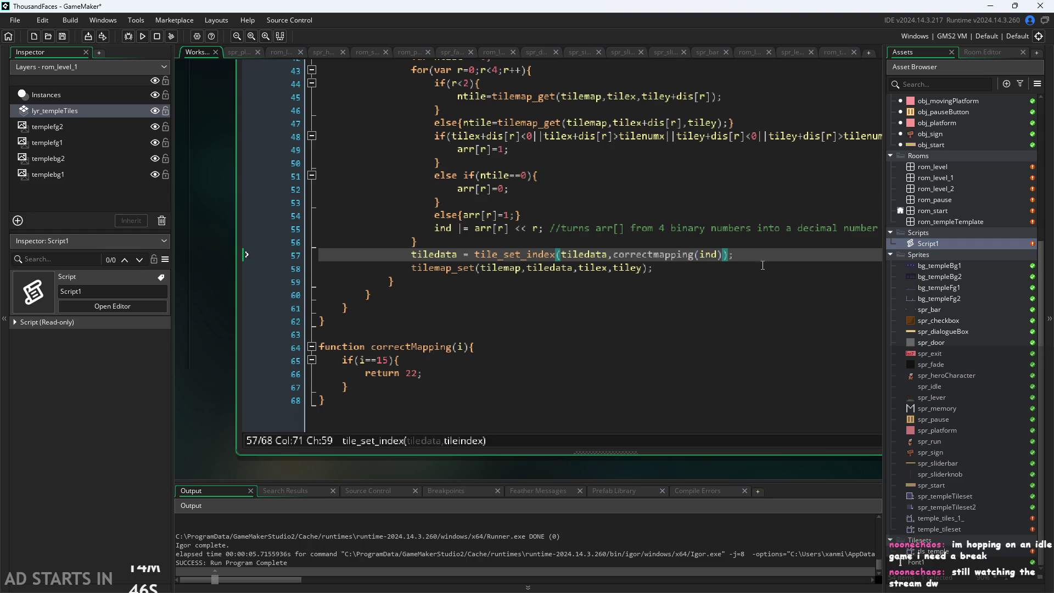
{"action": "left_click", "coordinate": [735, 260]}
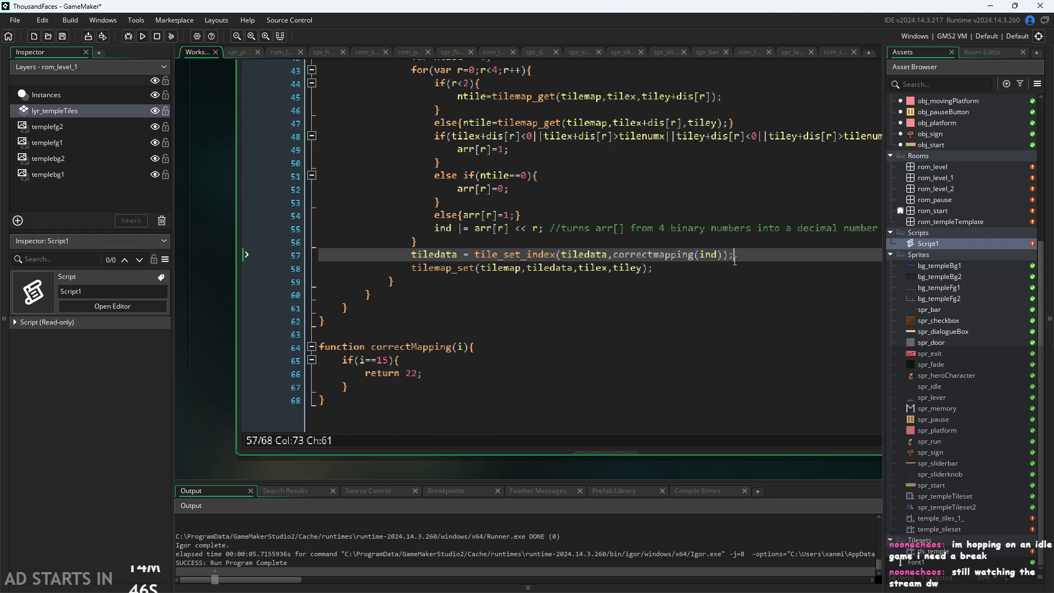
{"action": "left_click", "coordinate": [649, 256]}
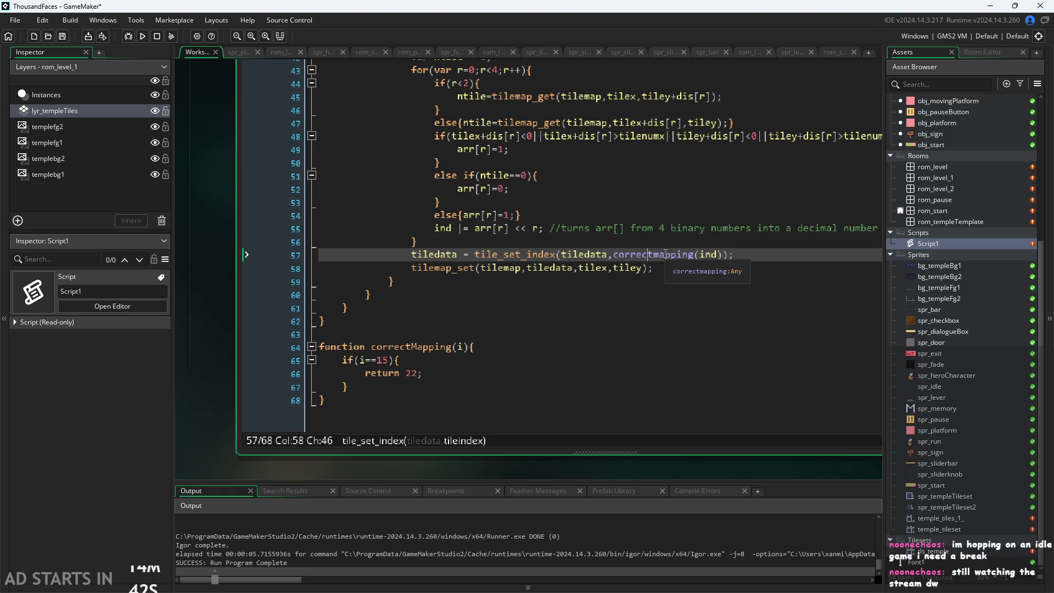
{"action": "left_click", "coordinate": [666, 256]}
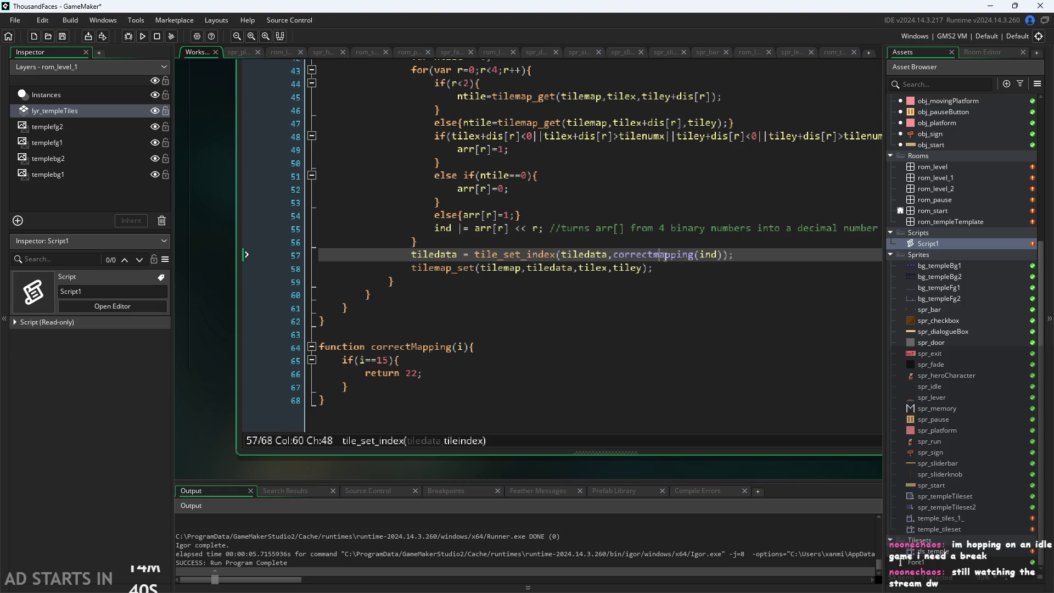
{"action": "key", "text": "BackSpace"}
{"action": "type", "text": "M"}
Add else{return i;} after the i==15 block in correctMapping.
{"action": "left_click", "coordinate": [440, 359]}
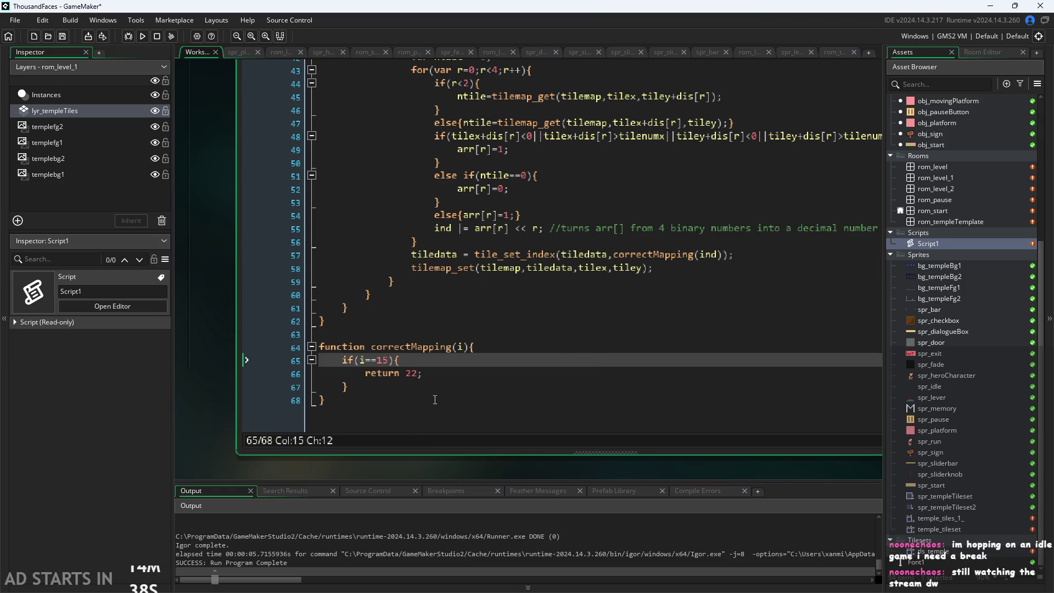
{"action": "left_click", "coordinate": [421, 388]}
{"action": "key", "text": "Return"}
{"action": "type", "text": "else"}
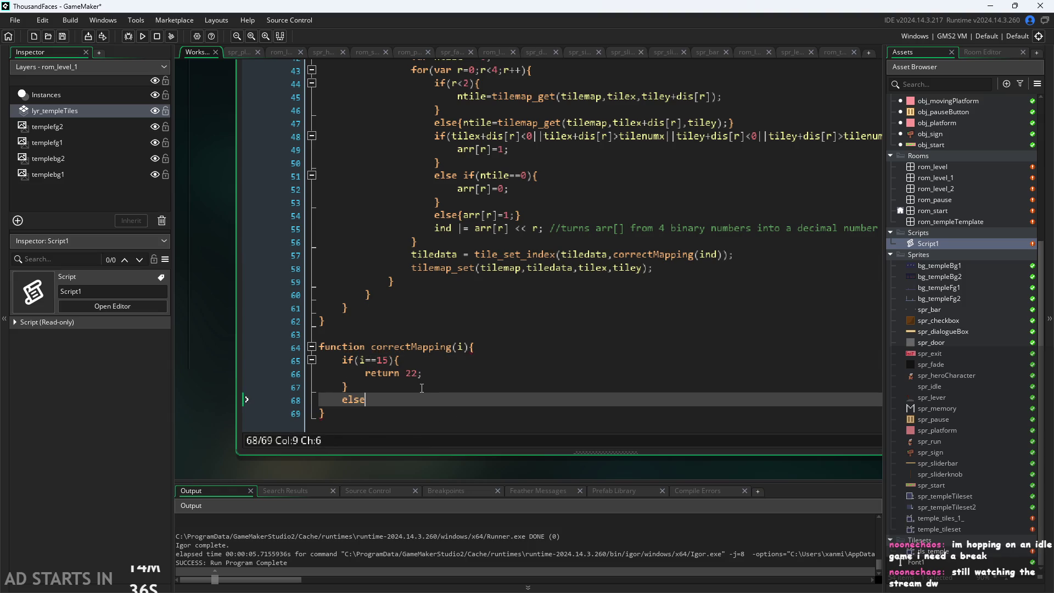
{"action": "type", "text": "{return"}
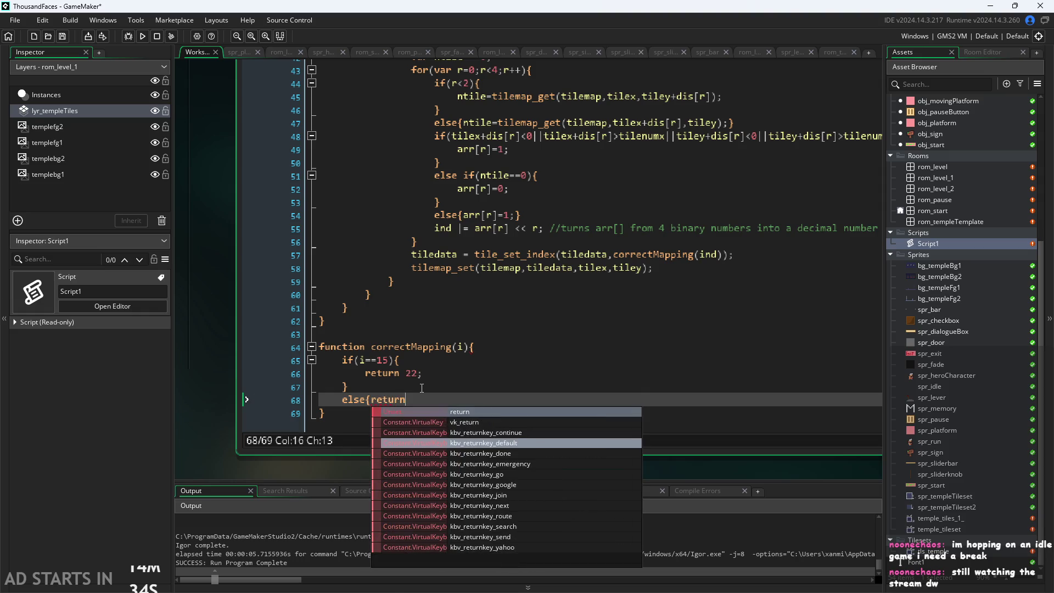
{"action": "type", "text": " i;}"}
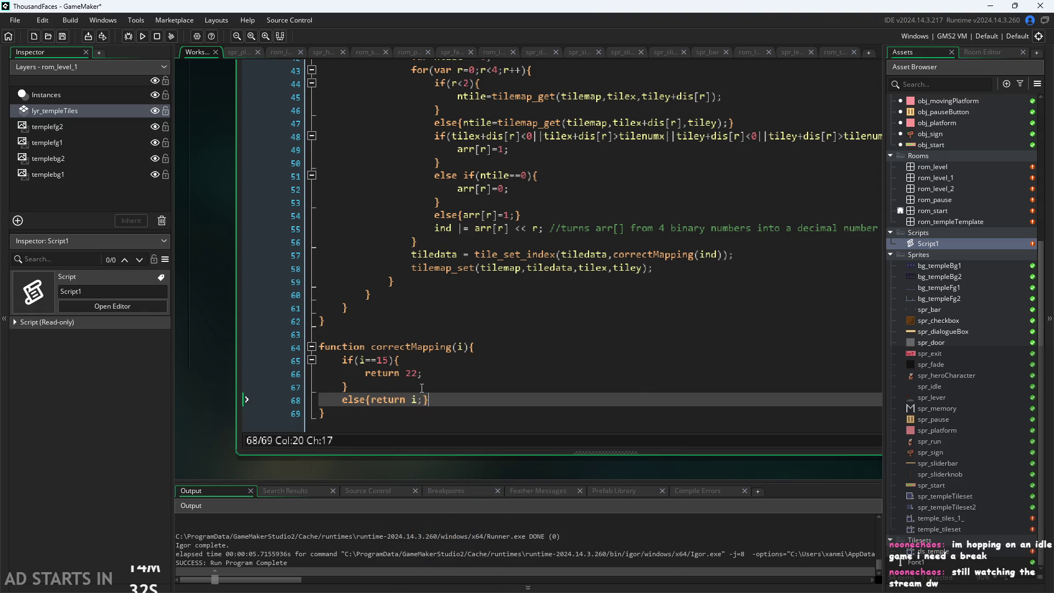
Run the game with F5, start it, move and jump through the temple level, then quit.
{"action": "key", "text": "F5"}
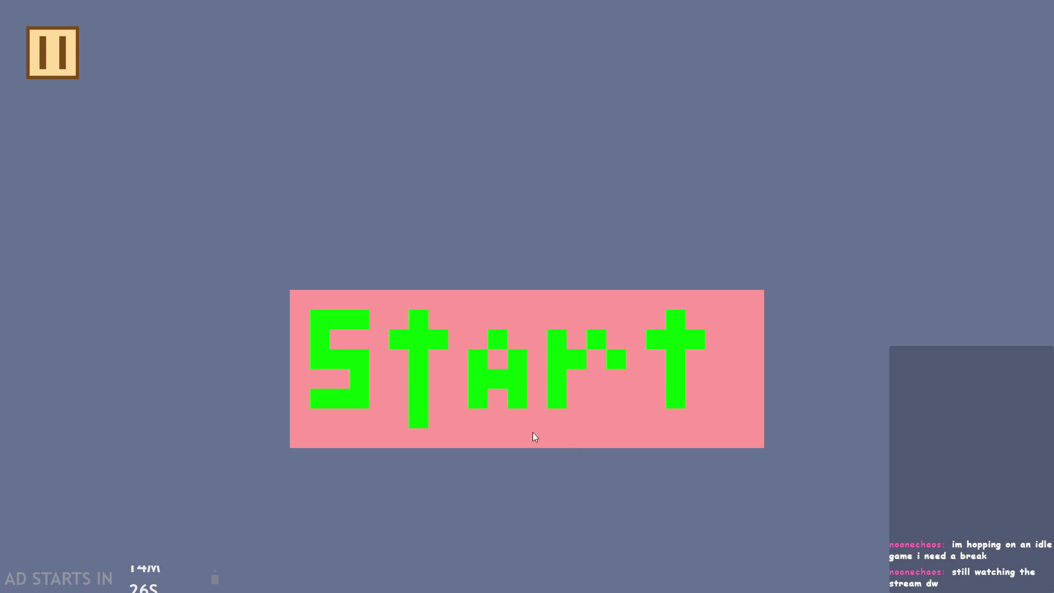
{"action": "left_click", "coordinate": [533, 433]}
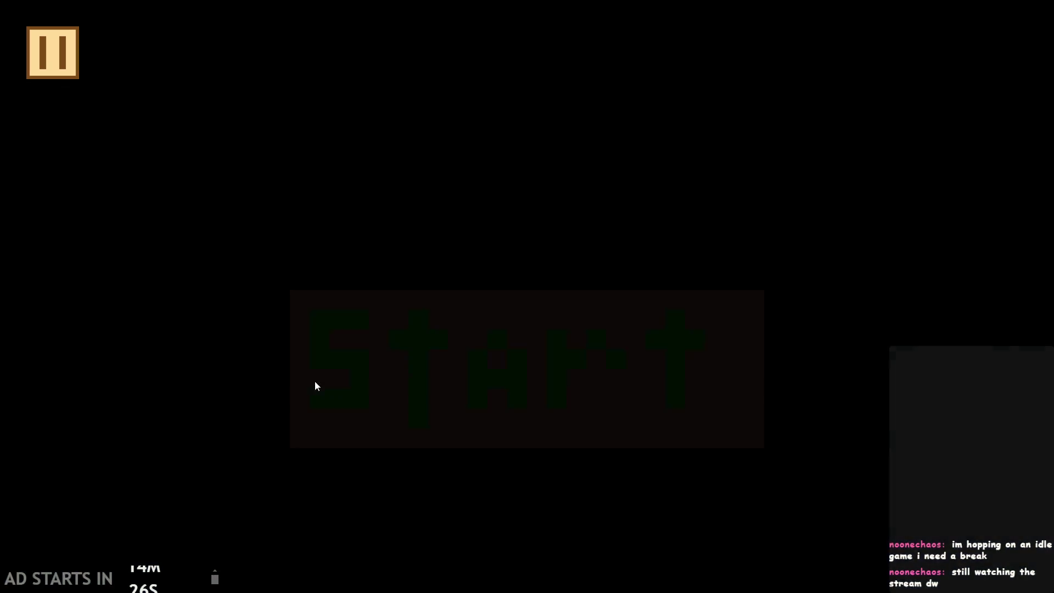
{"action": "key", "text": "Right"}
{"action": "key", "text": "space"}
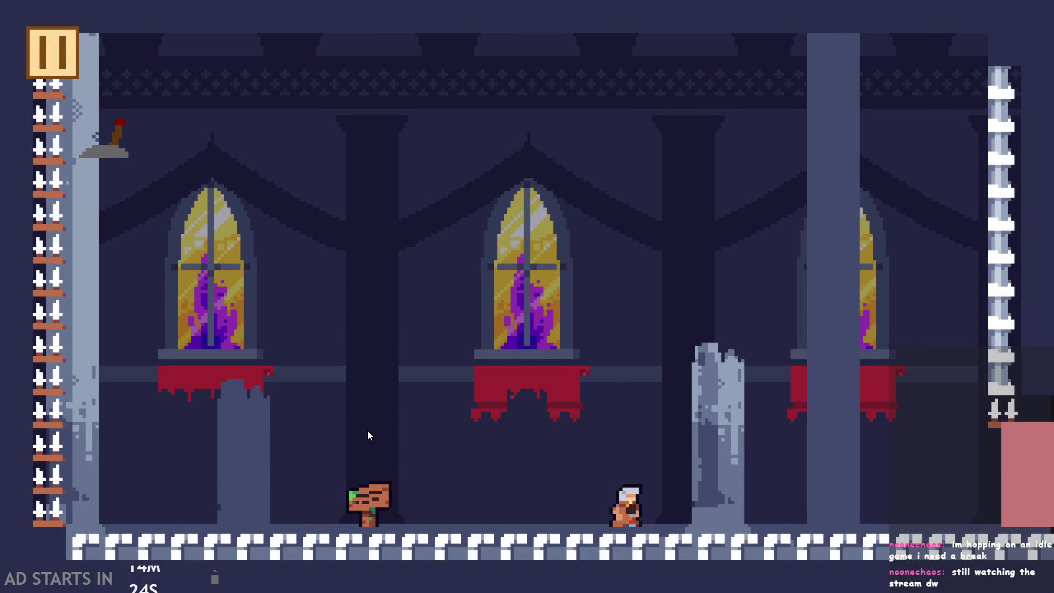
{"action": "left_click", "coordinate": [68, 73]}
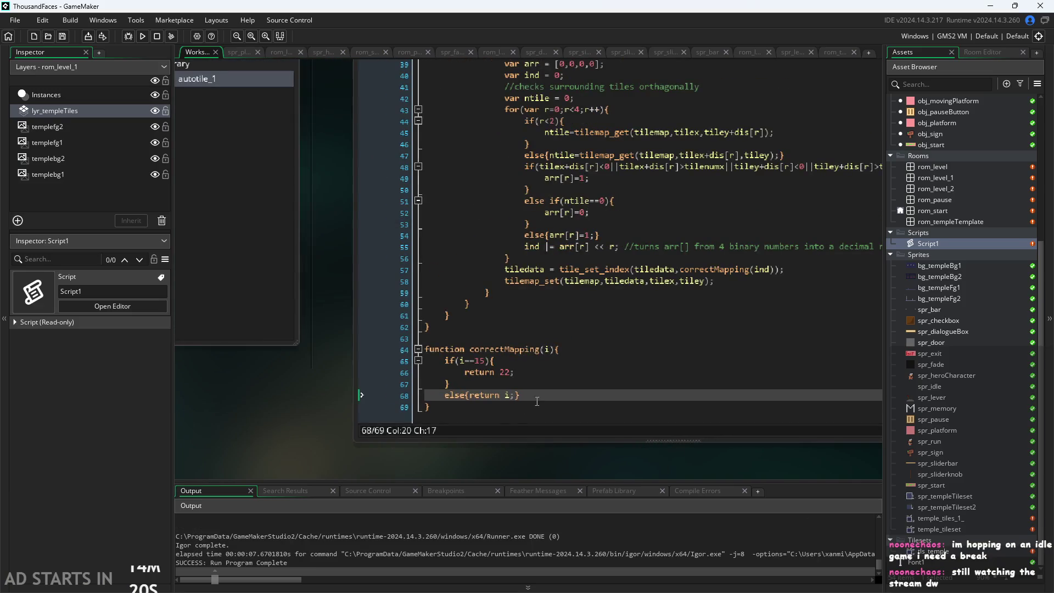
Replace the else line with if(i==){return ;} and join the i==15 rule onto one line.
{"action": "key", "text": "shift+Home"}
{"action": "type", "text": "if("}
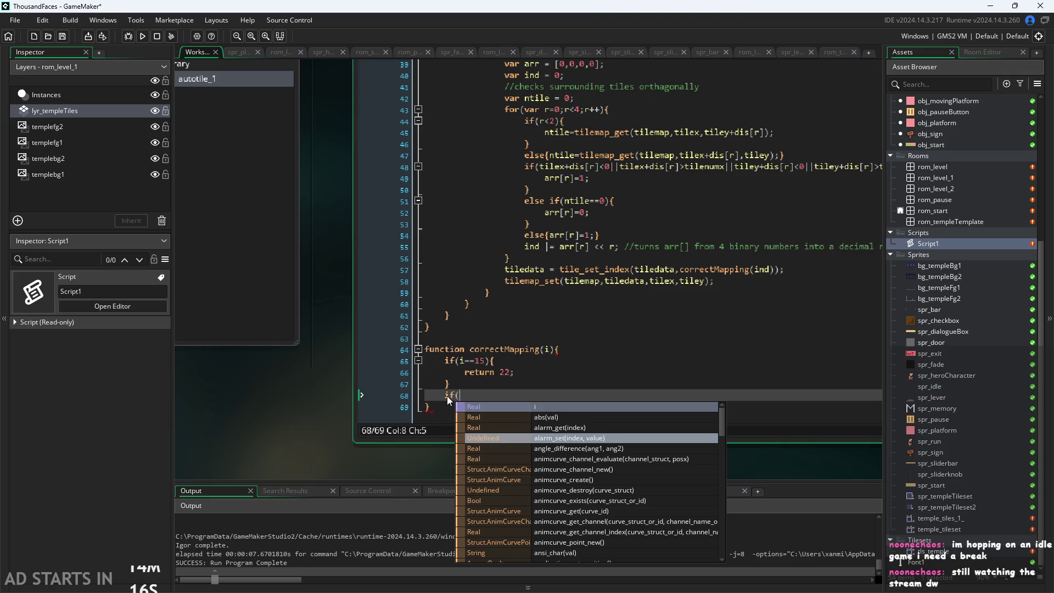
{"action": "type", "text": "i=="}
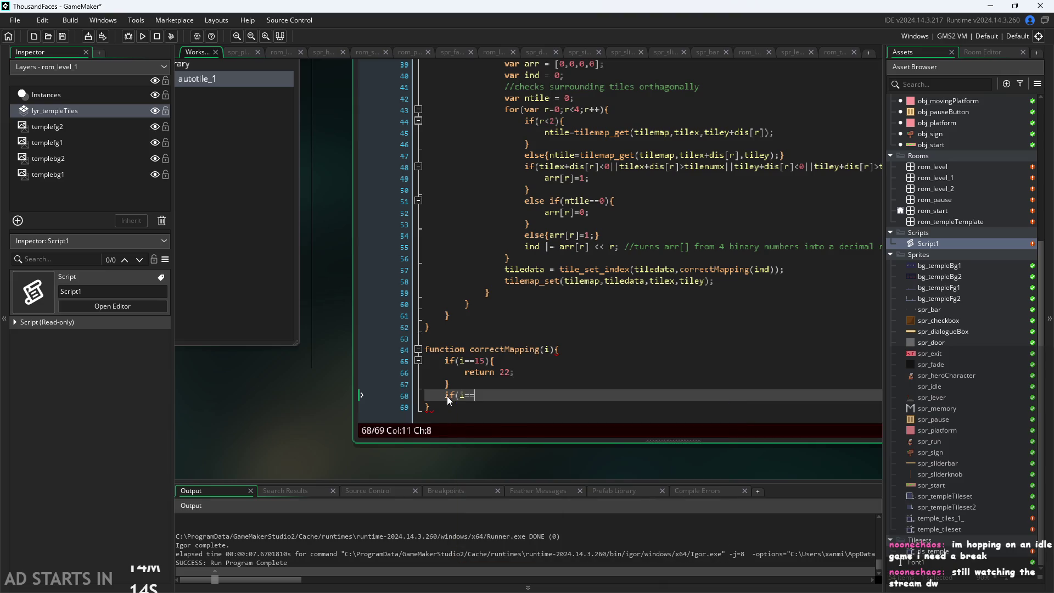
{"action": "type", "text": "){"}
{"action": "key", "text": "Return"}
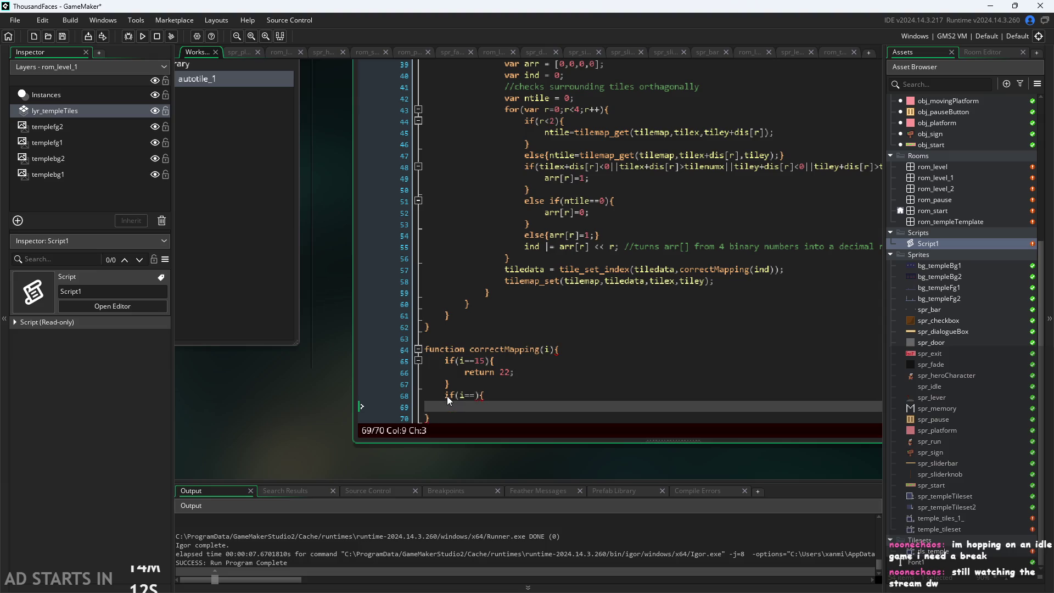
{"action": "key", "text": "BackSpace"}
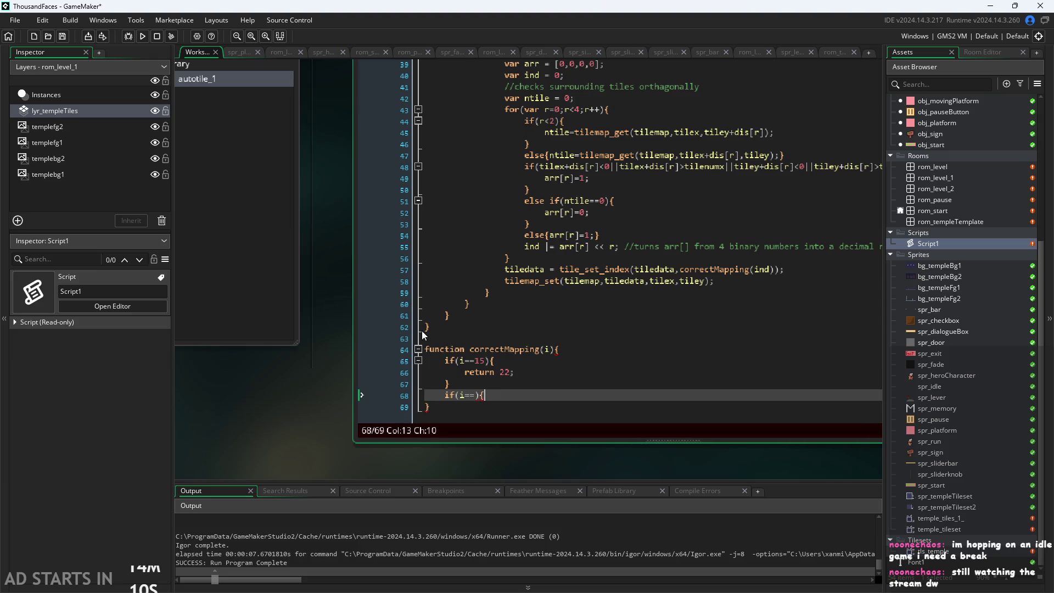
{"action": "left_click", "coordinate": [465, 373]}
{"action": "key", "text": "BackSpace"}
{"action": "key", "text": "BackSpace"}
{"action": "key", "text": "BackSpace"}
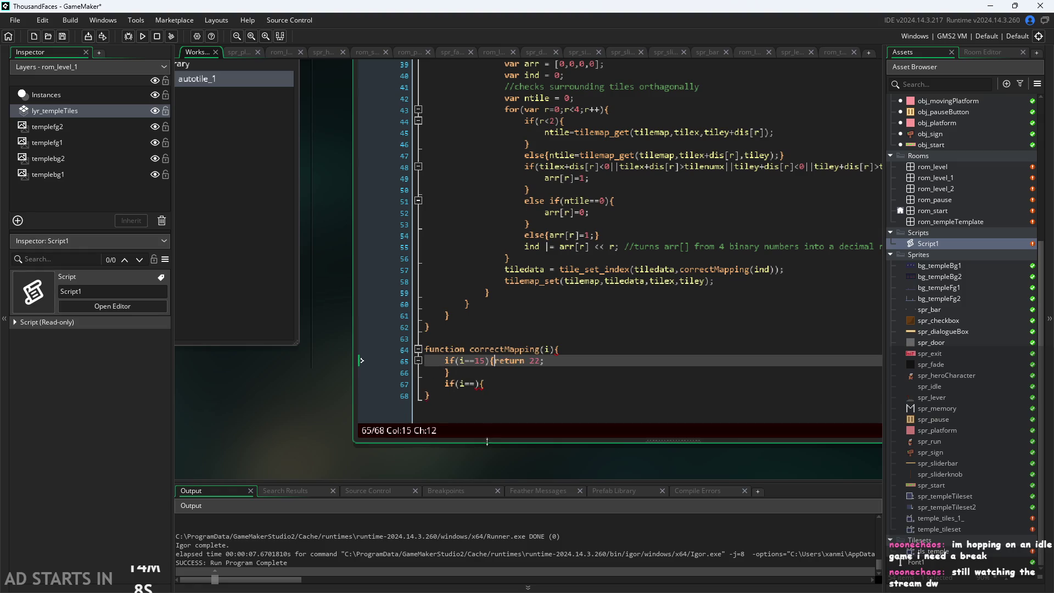
{"action": "left_click", "coordinate": [577, 373]}
{"action": "key", "text": "Left"}
{"action": "key", "text": "BackSpace"}
{"action": "key", "text": "BackSpace"}
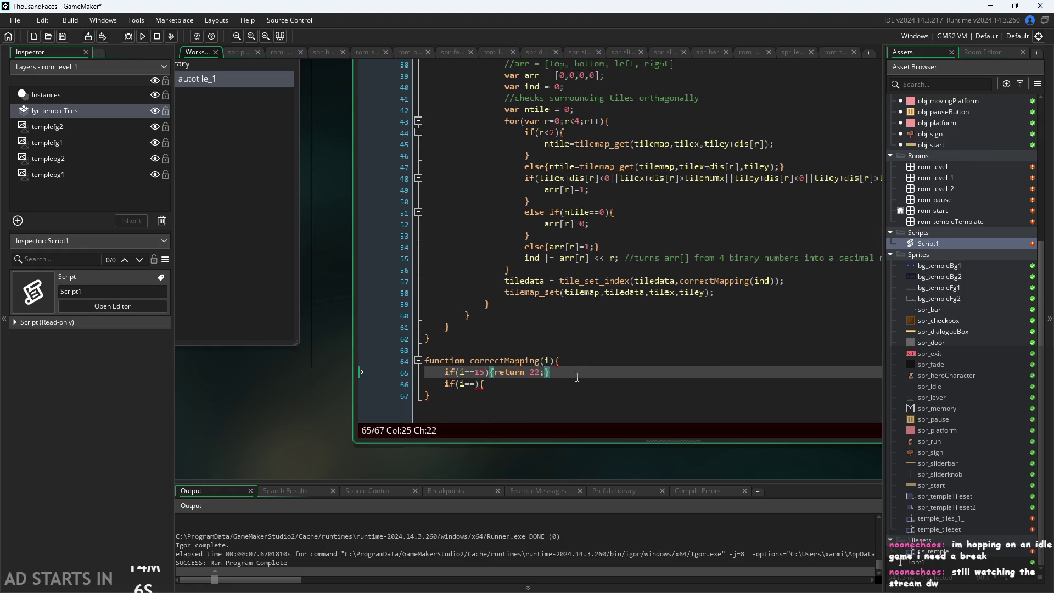
{"action": "left_click", "coordinate": [501, 387]}
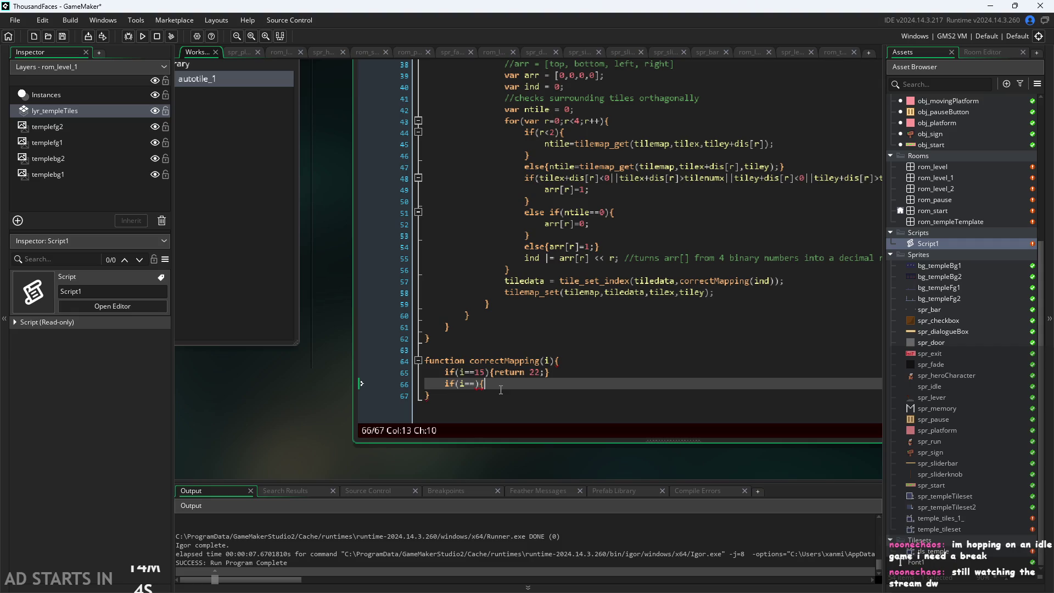
{"action": "type", "text": "retur"}
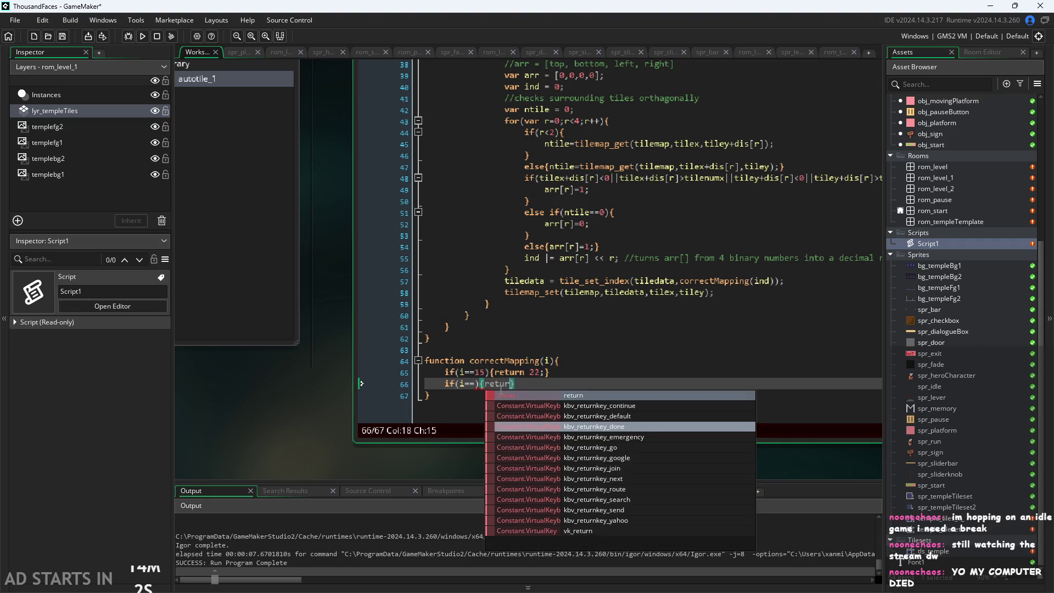
{"action": "type", "text": "n "}
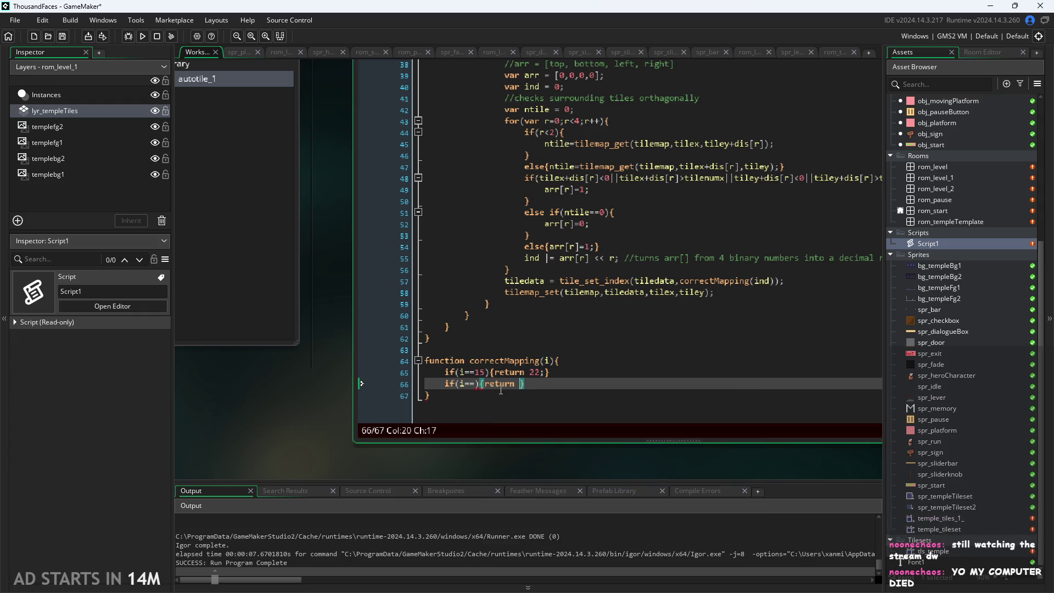
{"action": "type", "text": ";"}
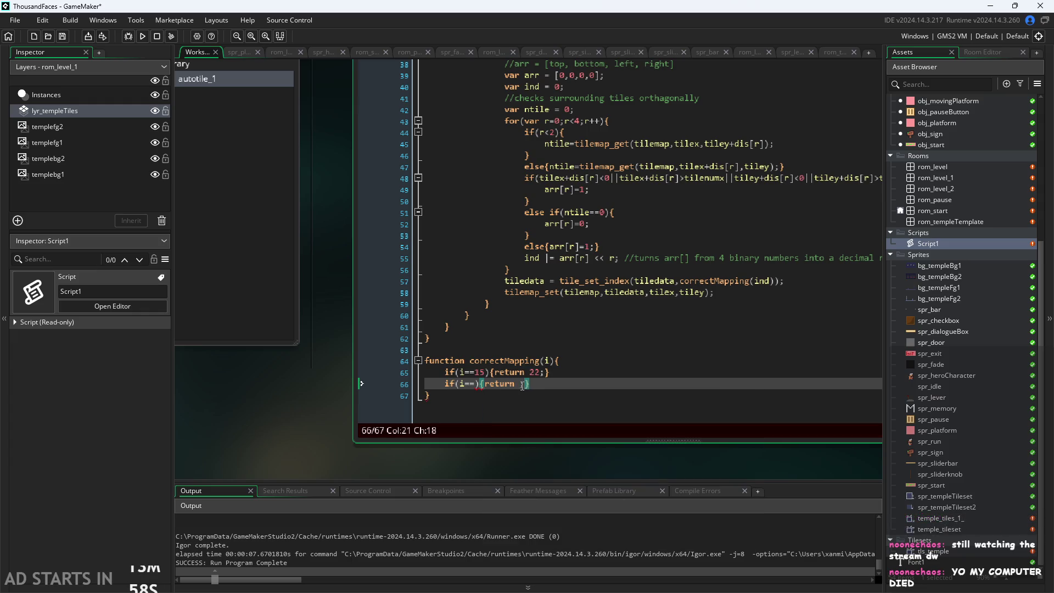
{"action": "key", "text": "Left"}
Copy the if(i==){return ;} stub line and paste copies below until there are twelve stubs.
{"action": "key", "text": "Down"}
{"action": "key", "text": "Up"}
{"action": "key", "text": "End"}
{"action": "key", "text": "shift+Home"}
{"action": "key", "text": "ctrl+c"}
{"action": "key", "text": "End"}
{"action": "key", "text": "Return"}
{"action": "key", "text": "ctrl+v"}
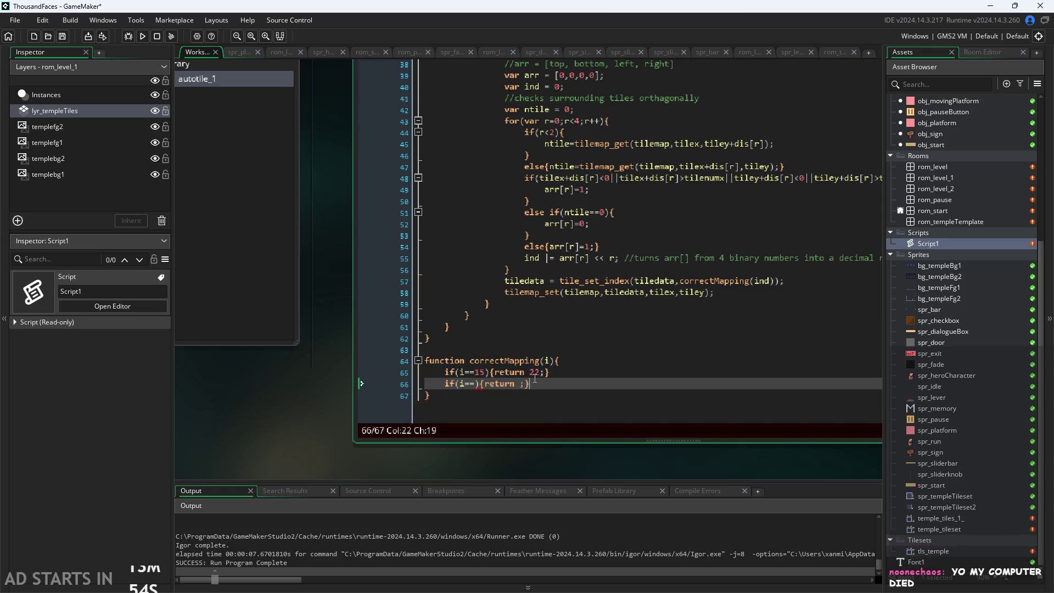
{"action": "key", "text": "Return"}
{"action": "key", "text": "ctrl+v"}
{"action": "key", "text": "Return"}
{"action": "key", "text": "ctrl+v"}
{"action": "key", "text": "Return"}
{"action": "key", "text": "ctrl+v"}
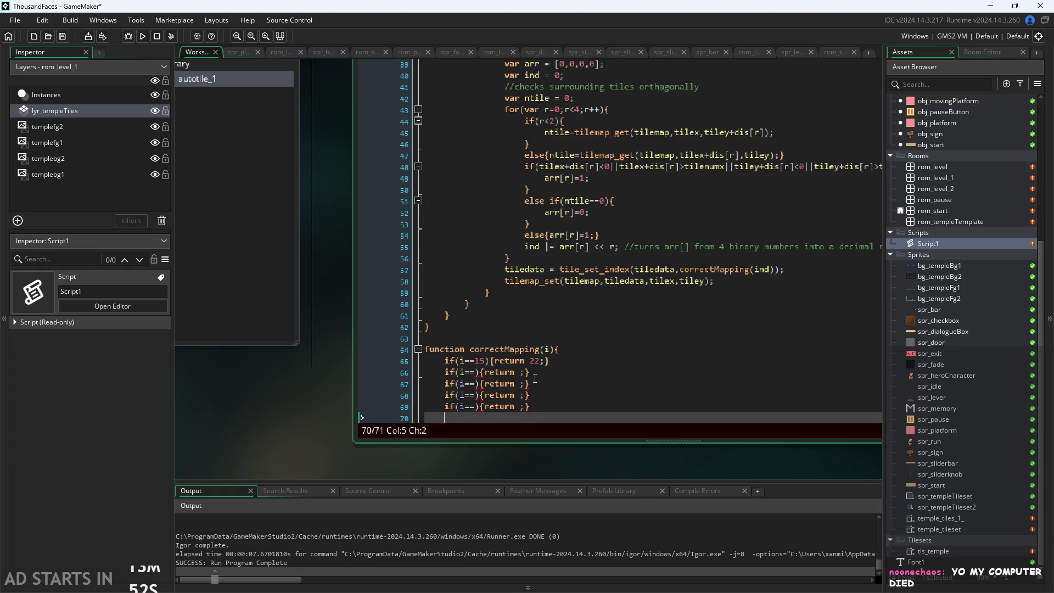
{"action": "key", "text": "Return"}
{"action": "key", "text": "ctrl+v"}
{"action": "key", "text": "Return"}
{"action": "key", "text": "ctrl+v"}
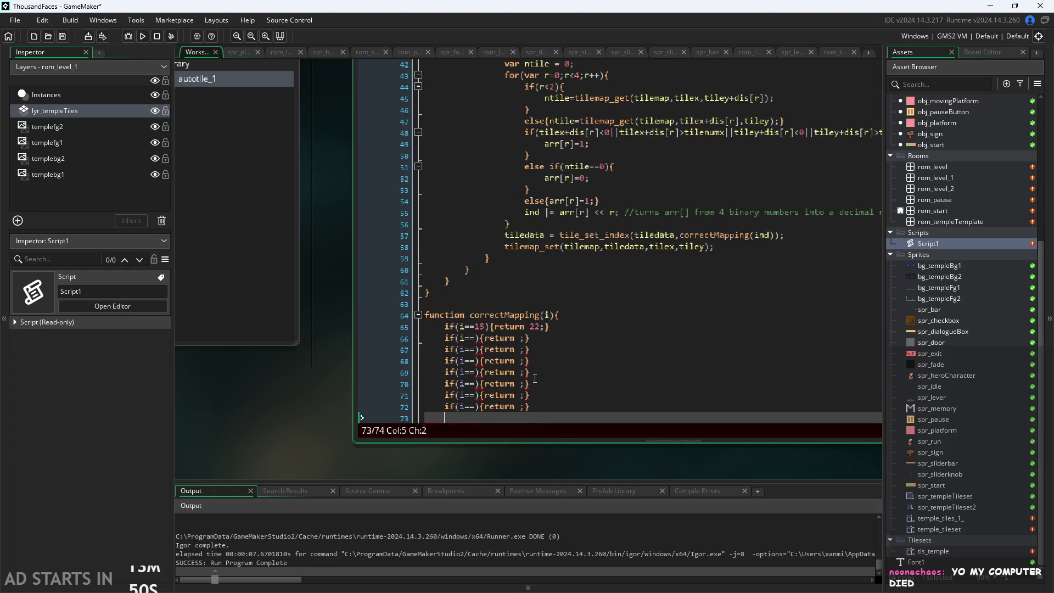
{"action": "key", "text": "Return"}
{"action": "key", "text": "ctrl+v"}
{"action": "key", "text": "Return"}
{"action": "key", "text": "ctrl+v"}
{"action": "key", "text": "Return"}
{"action": "key", "text": "ctrl+v"}
{"action": "key", "text": "Return"}
{"action": "key", "text": "ctrl+v"}
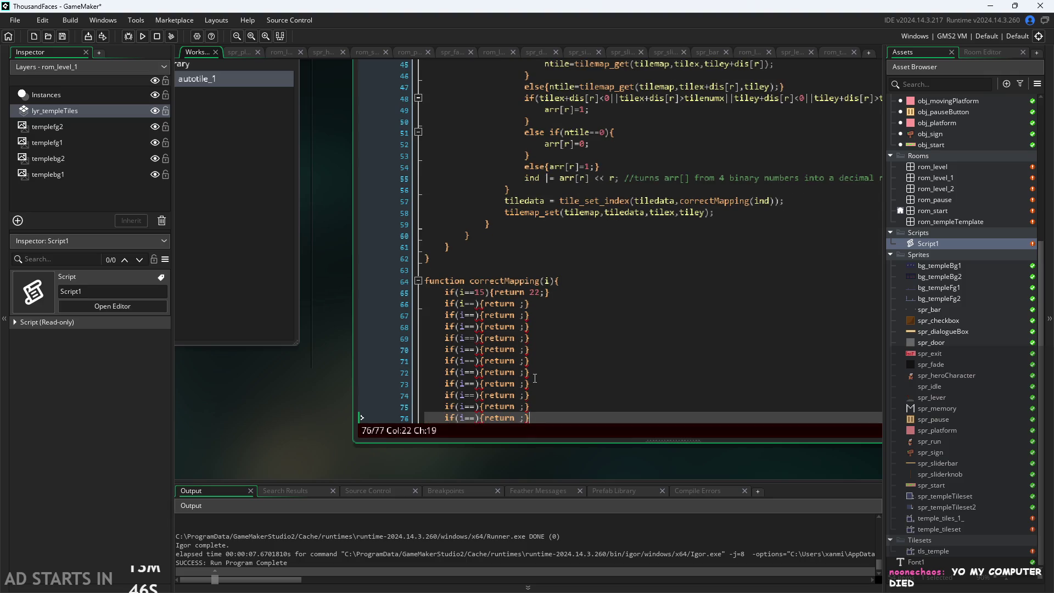
{"action": "key", "text": "Return"}
{"action": "key", "text": "ctrl+v"}
{"action": "scroll", "coordinate": [596, 386], "scroll_direction": "down", "scroll_amount": 1}
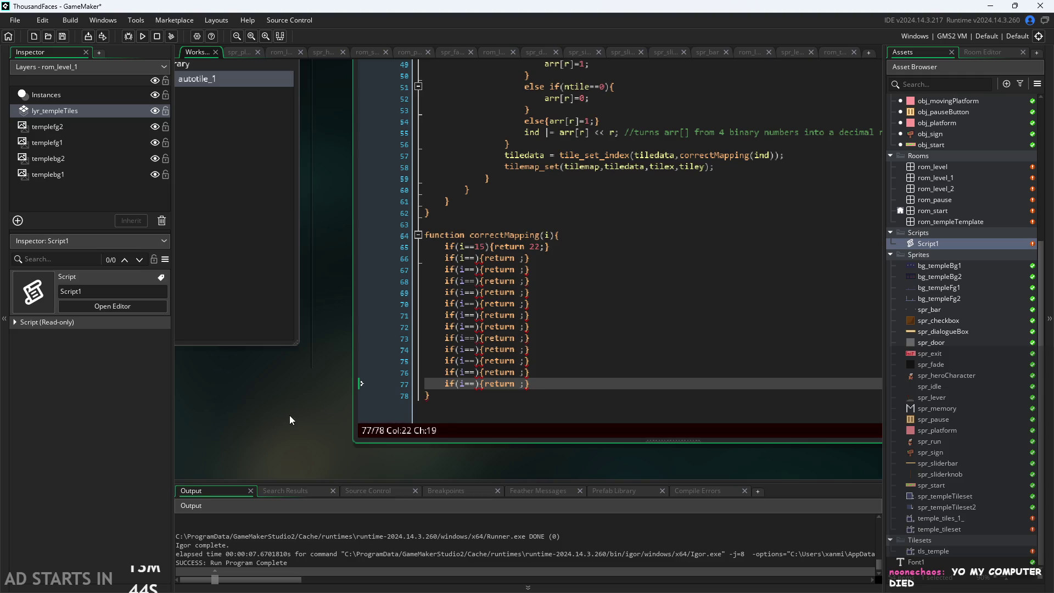
Pan the workspace to show the tile library and Auto Tiling window next to Script1.
{"action": "left_click_drag", "start_coordinate": [290, 415], "coordinate": [355, 416]}
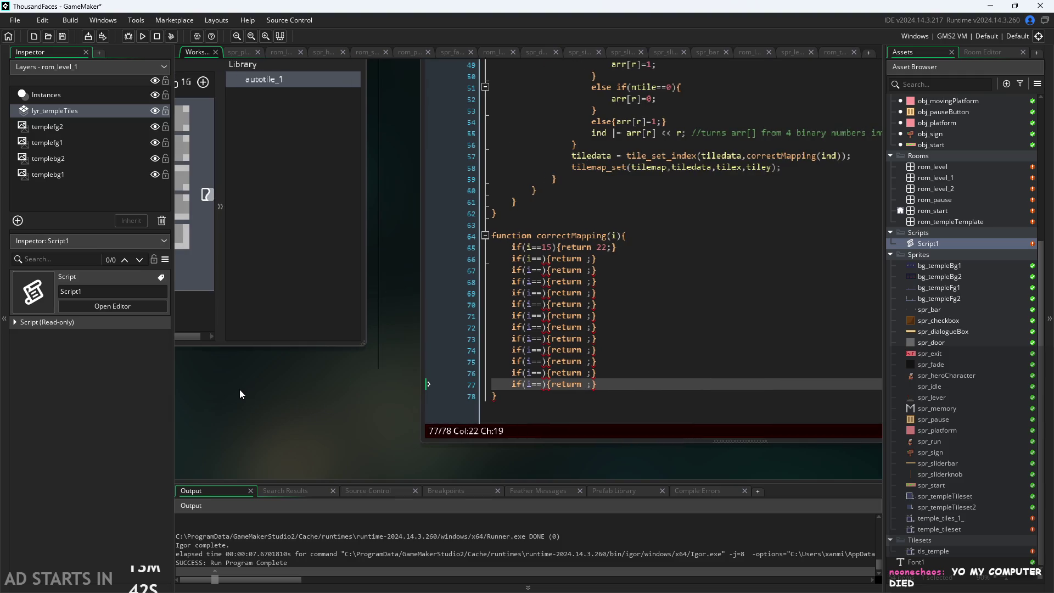
{"action": "mouse_move", "coordinate": [239, 394]}
{"action": "left_mouse_down"}
{"action": "mouse_move", "coordinate": [499, 411]}
{"action": "mouse_move", "coordinate": [408, 390]}
{"action": "mouse_move", "coordinate": [568, 406]}
{"action": "mouse_move", "coordinate": [388, 400]}
{"action": "left_mouse_up"}
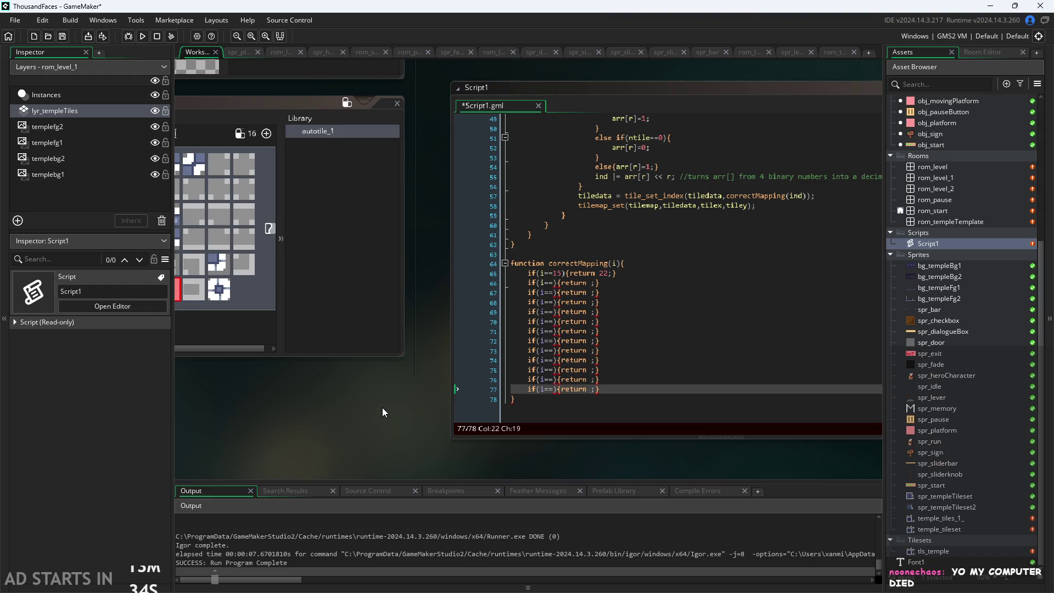
{"action": "left_click_drag", "start_coordinate": [418, 404], "coordinate": [328, 375]}
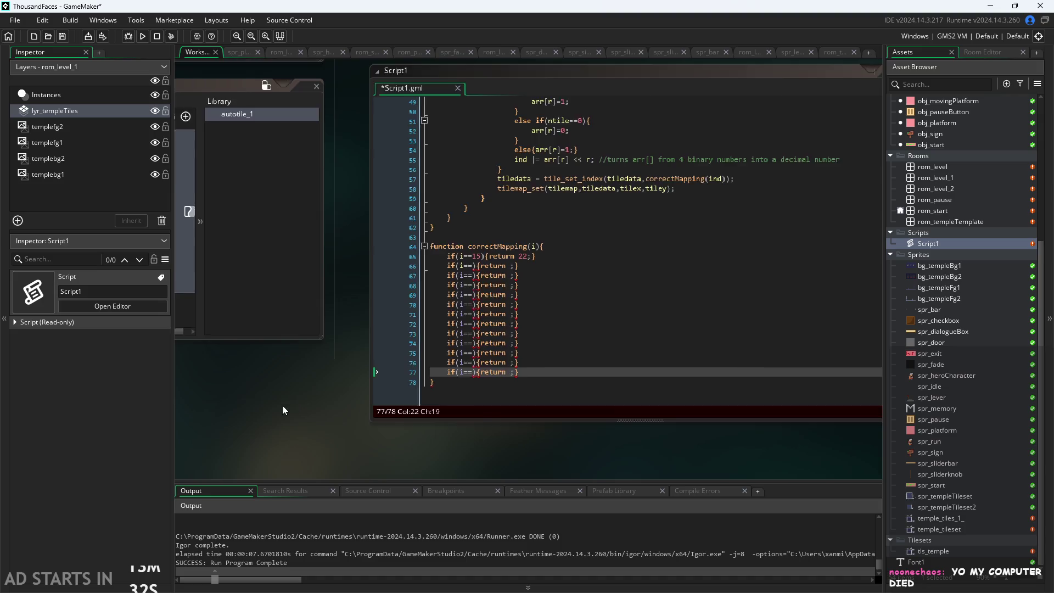
{"action": "mouse_move", "coordinate": [282, 405]}
{"action": "left_mouse_down"}
{"action": "mouse_move", "coordinate": [460, 406]}
{"action": "mouse_move", "coordinate": [421, 367]}
{"action": "mouse_move", "coordinate": [459, 397]}
{"action": "mouse_move", "coordinate": [489, 400]}
{"action": "left_mouse_up"}
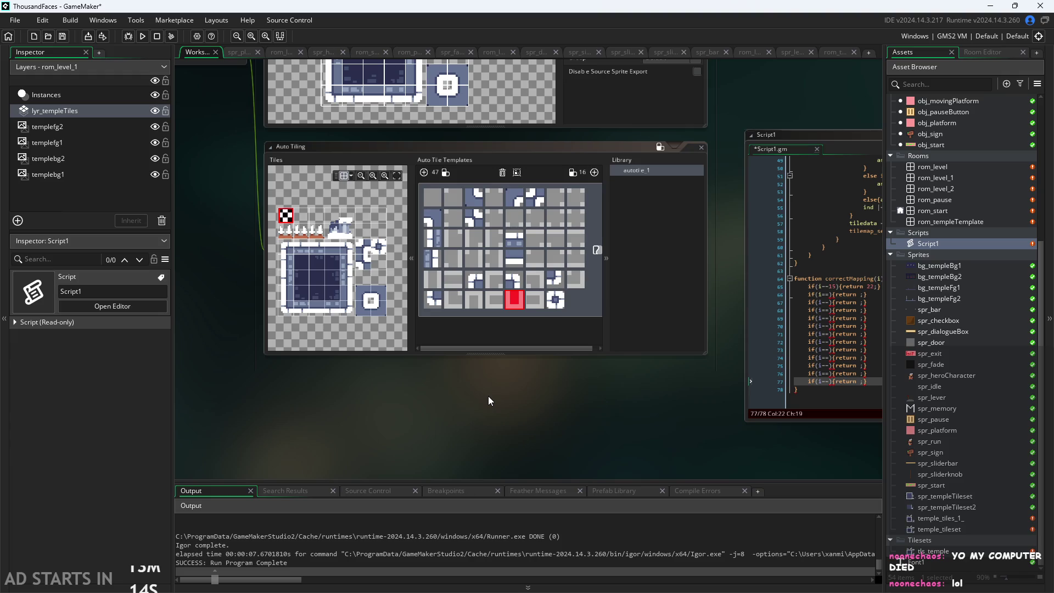
{"action": "mouse_move", "coordinate": [542, 414]}
{"action": "left_mouse_down"}
{"action": "mouse_move", "coordinate": [443, 378]}
{"action": "mouse_move", "coordinate": [316, 389]}
{"action": "mouse_move", "coordinate": [133, 345]}
{"action": "mouse_move", "coordinate": [186, 364]}
{"action": "left_mouse_up"}
{"action": "scroll", "coordinate": [496, 375], "scroll_direction": "down", "scroll_amount": 2}
{"action": "scroll", "coordinate": [520, 371], "scroll_direction": "up", "scroll_amount": 4}
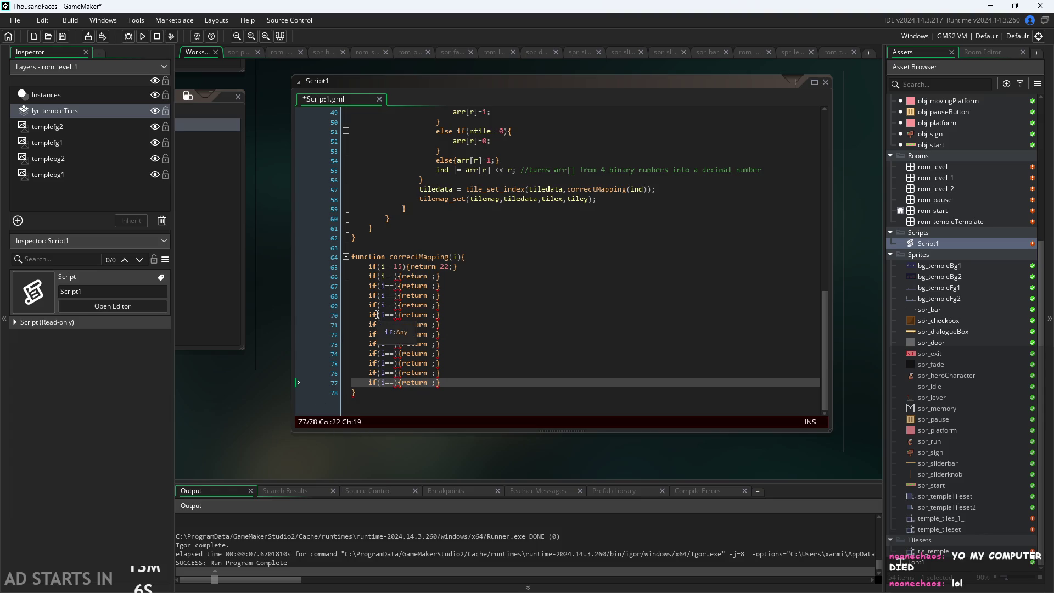
{"action": "left_click_drag", "start_coordinate": [239, 445], "coordinate": [566, 385]}
Zoom to fit the auto tiling tiles beside the script, then switch to the Paint sketch notes.
{"action": "scroll", "coordinate": [393, 375], "scroll_direction": "down", "scroll_amount": 3}
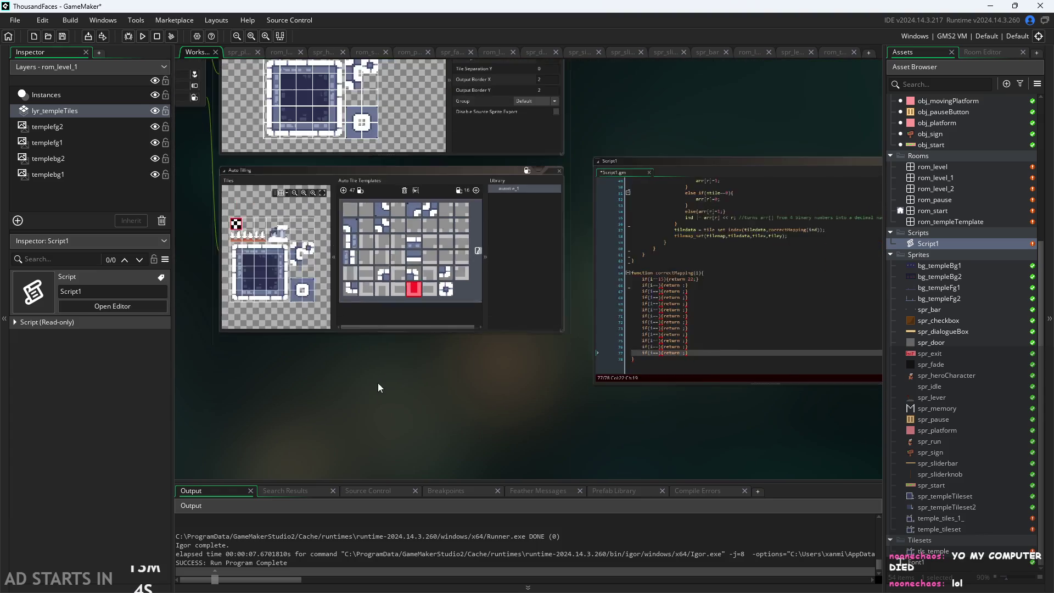
{"action": "left_click_drag", "start_coordinate": [378, 384], "coordinate": [333, 374]}
{"action": "scroll", "coordinate": [372, 386], "scroll_direction": "down", "scroll_amount": 1}
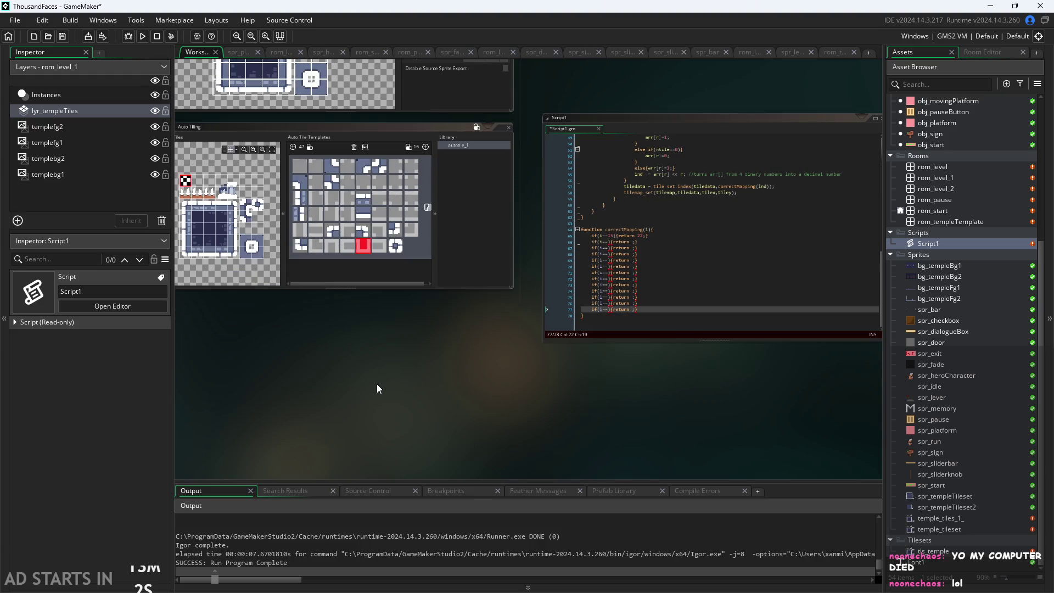
{"action": "scroll", "coordinate": [380, 380], "scroll_direction": "down", "scroll_amount": 1}
{"action": "scroll", "coordinate": [325, 399], "scroll_direction": "up", "scroll_amount": 5}
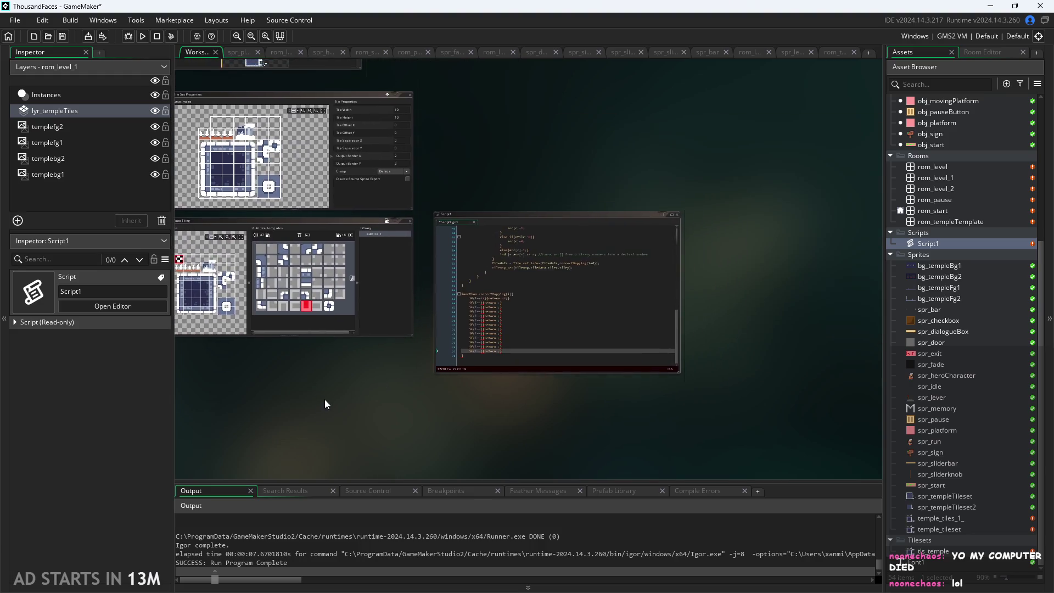
{"action": "scroll", "coordinate": [266, 420], "scroll_direction": "down", "scroll_amount": 5}
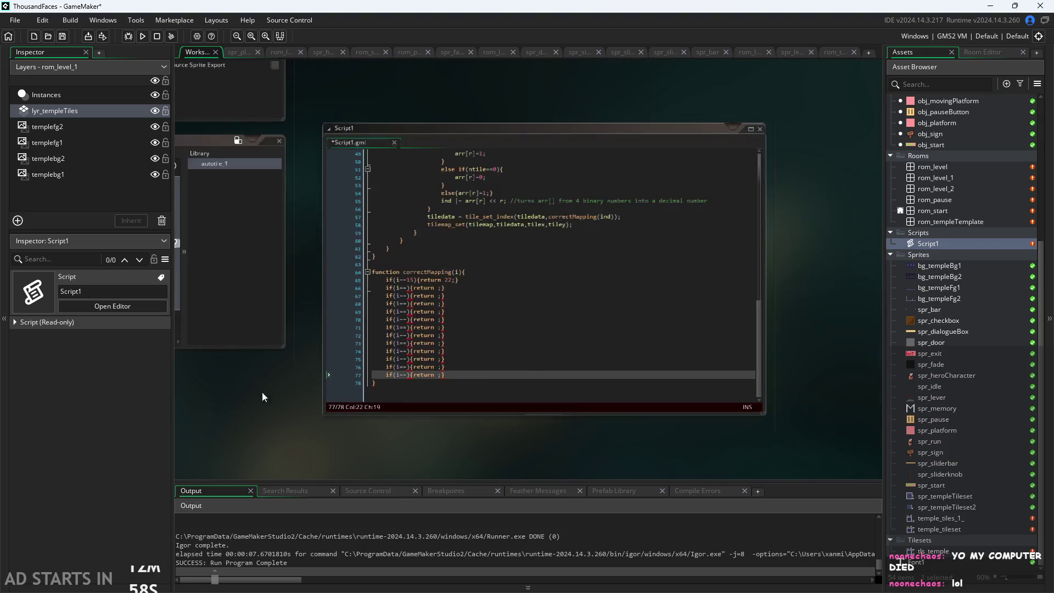
{"action": "left_click_drag", "start_coordinate": [354, 378], "coordinate": [477, 339]}
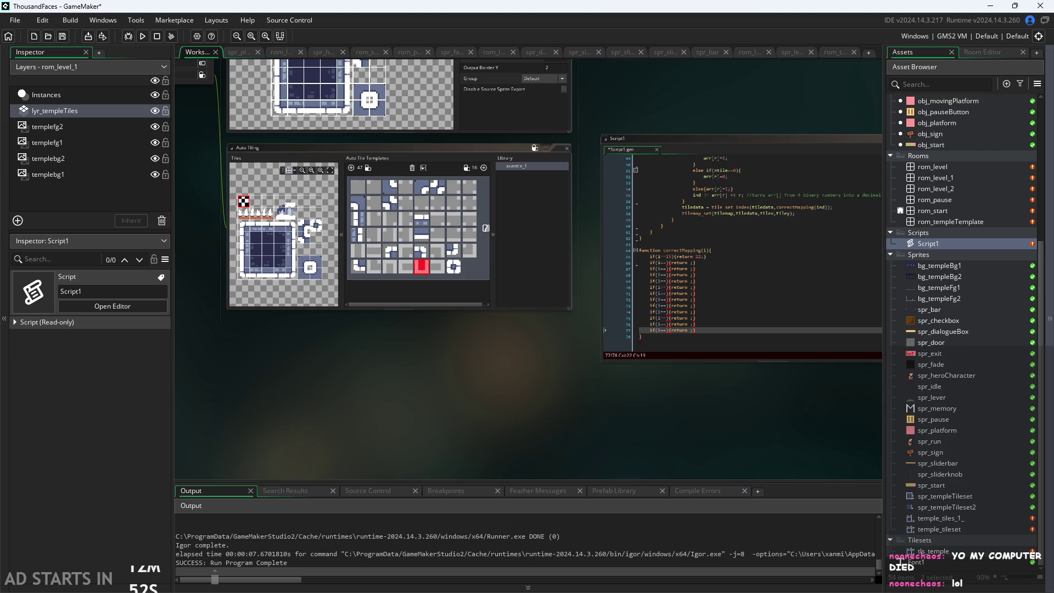
{"action": "key", "text": "alt+Tab"}
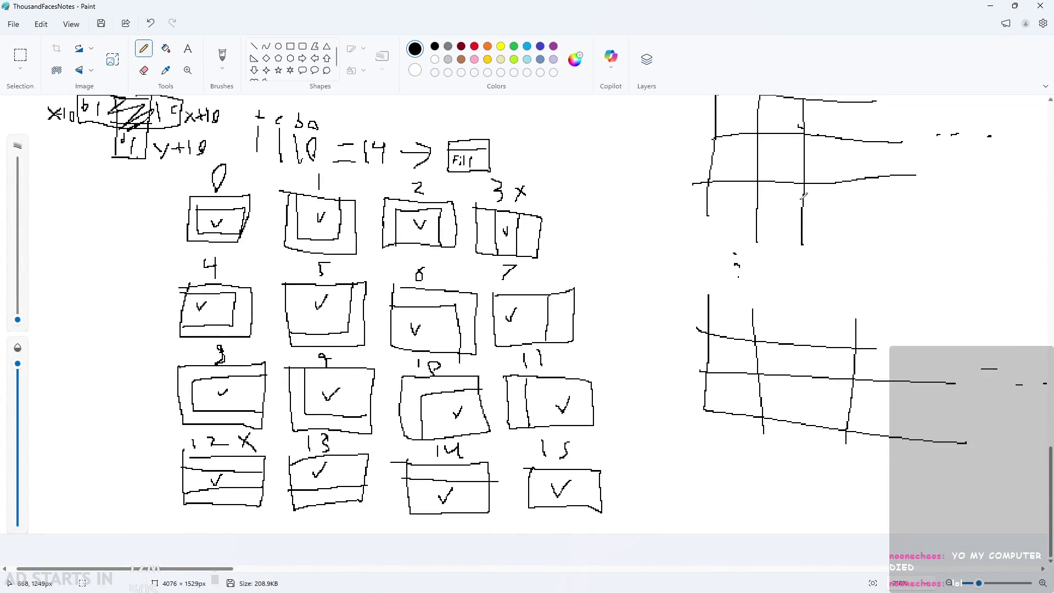
Restore the Paint notes from full screen to a window and resize it taller.
{"action": "left_click", "coordinate": [1015, 6]}
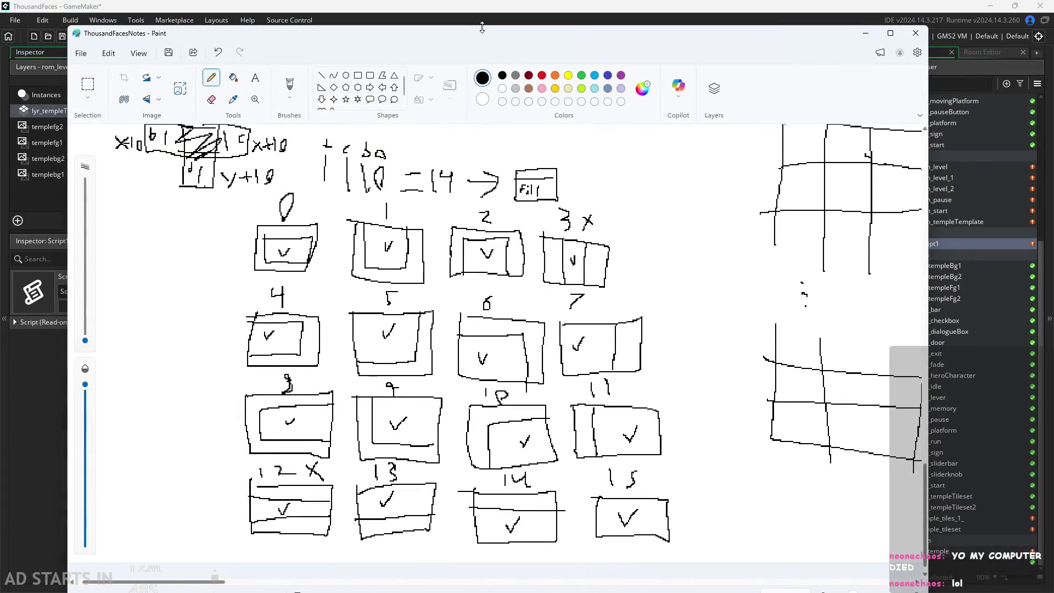
{"action": "mouse_move", "coordinate": [482, 28]}
{"action": "left_mouse_down"}
{"action": "mouse_move", "coordinate": [484, 311]}
{"action": "mouse_move", "coordinate": [505, 155]}
{"action": "mouse_move", "coordinate": [505, 179]}
{"action": "left_mouse_up"}
{"action": "left_click_drag", "start_coordinate": [377, 451], "coordinate": [378, 592]}
{"action": "scroll", "coordinate": [421, 362], "scroll_direction": "down", "scroll_amount": 2}
{"action": "scroll", "coordinate": [421, 361], "scroll_direction": "up", "scroll_amount": 2}
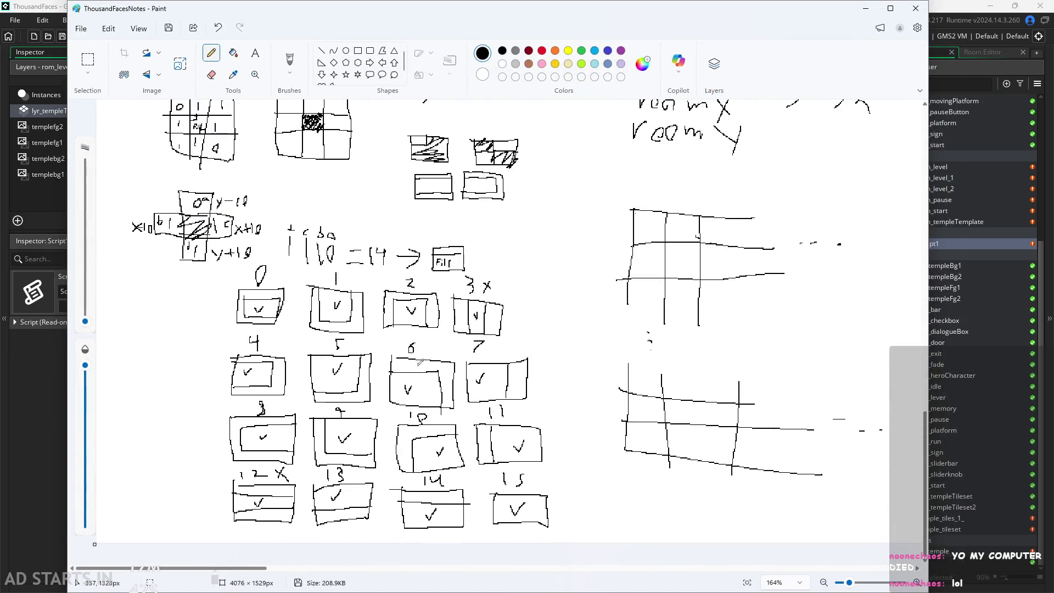
{"action": "scroll", "coordinate": [420, 362], "scroll_direction": "down", "scroll_amount": 3}
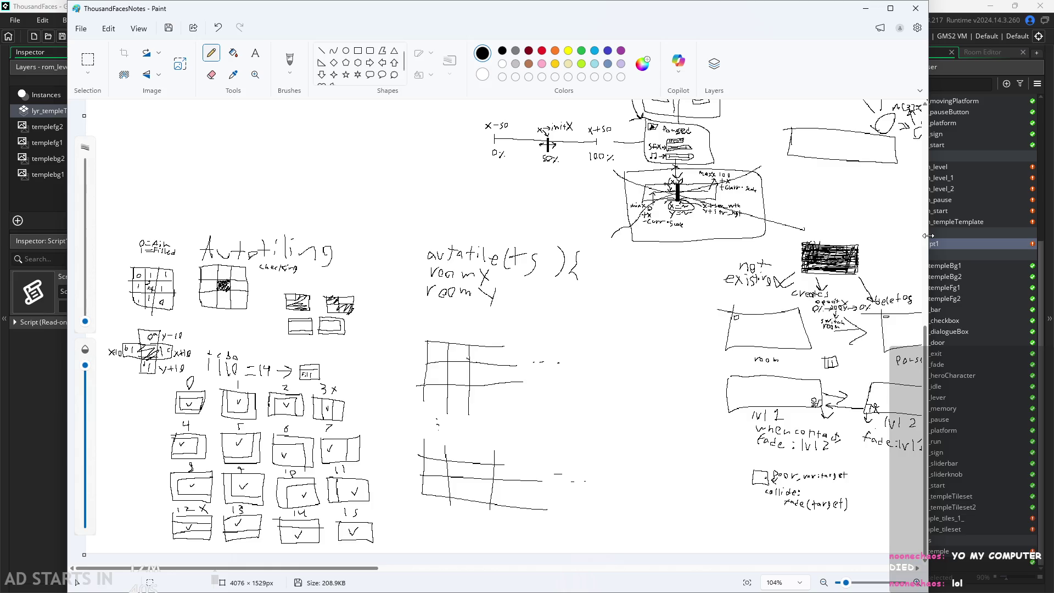
Narrow and shorten the notes window, scroll to sketches 0–15, and move it lower left.
{"action": "left_click_drag", "start_coordinate": [928, 236], "coordinate": [445, 235]}
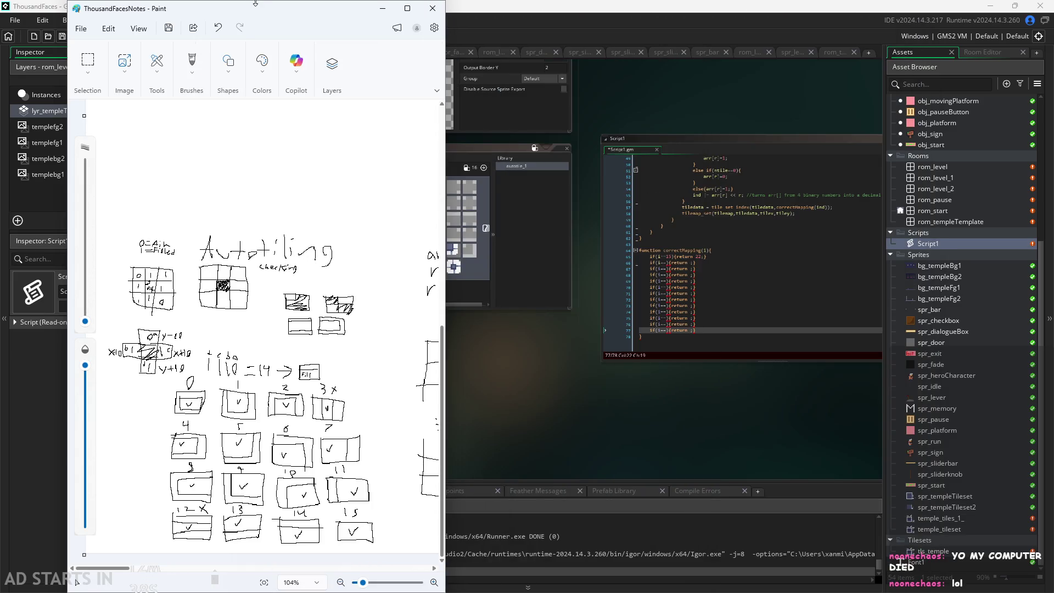
{"action": "left_click_drag", "start_coordinate": [255, 3], "coordinate": [256, 51]}
{"action": "scroll", "coordinate": [268, 222], "scroll_direction": "down", "scroll_amount": 10}
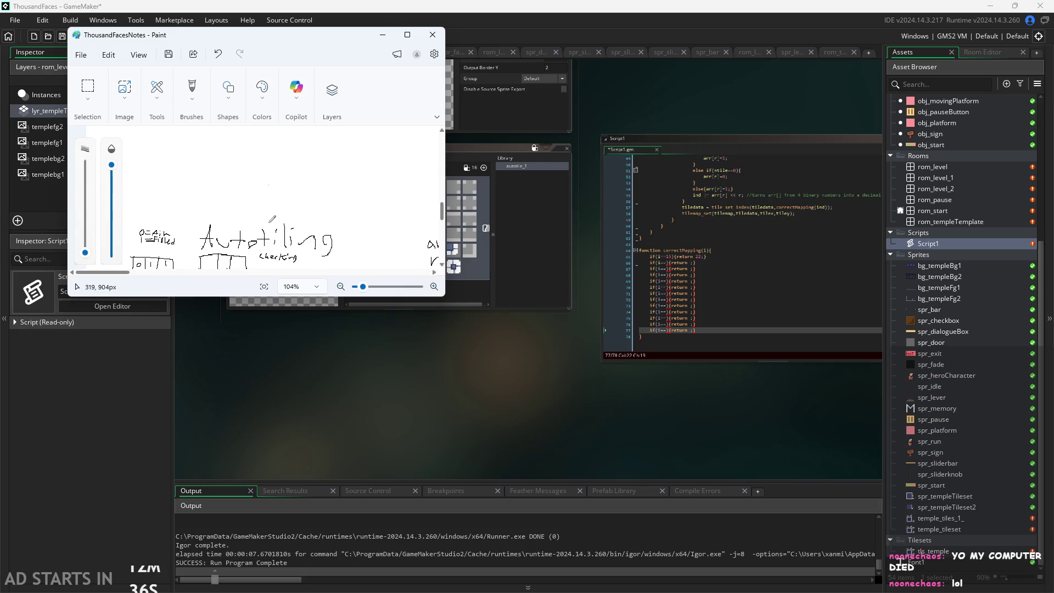
{"action": "scroll", "coordinate": [271, 225], "scroll_direction": "down", "scroll_amount": 5}
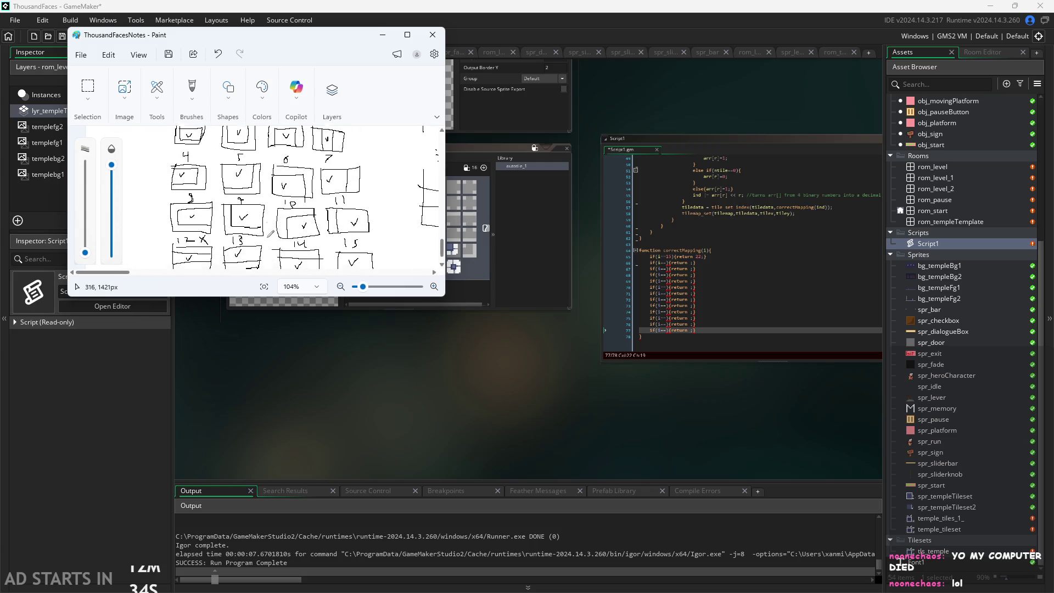
{"action": "left_click_drag", "start_coordinate": [269, 297], "coordinate": [273, 353]}
{"action": "mouse_move", "coordinate": [270, 43]}
{"action": "left_mouse_down"}
{"action": "mouse_move", "coordinate": [269, 245]}
{"action": "mouse_move", "coordinate": [224, 297]}
{"action": "left_mouse_up"}
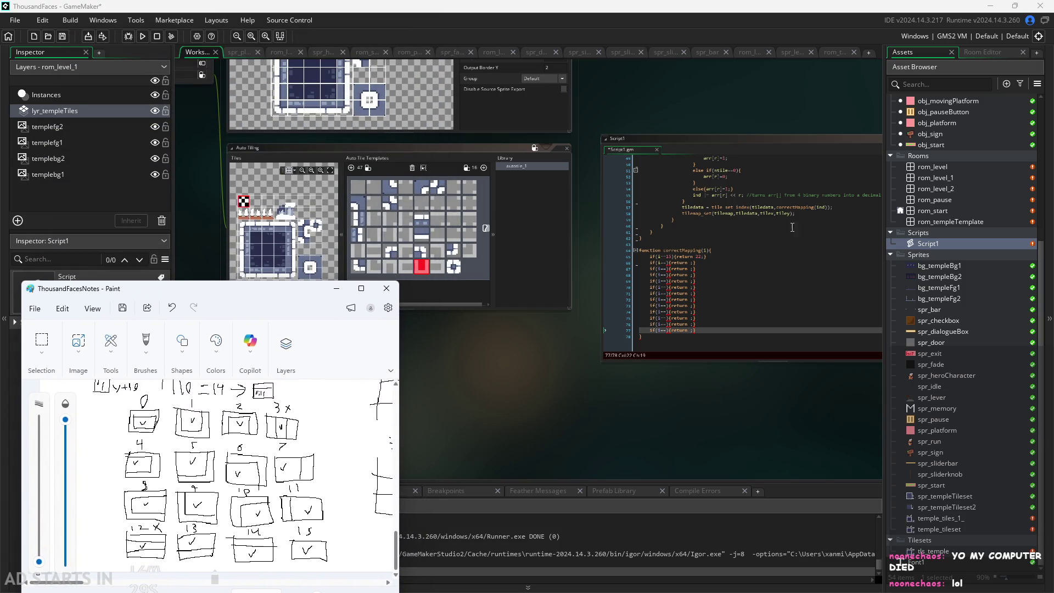
Compare the correctMapping script with the sketch notes and scroll back to line 65.
{"action": "left_click", "coordinate": [749, 263]}
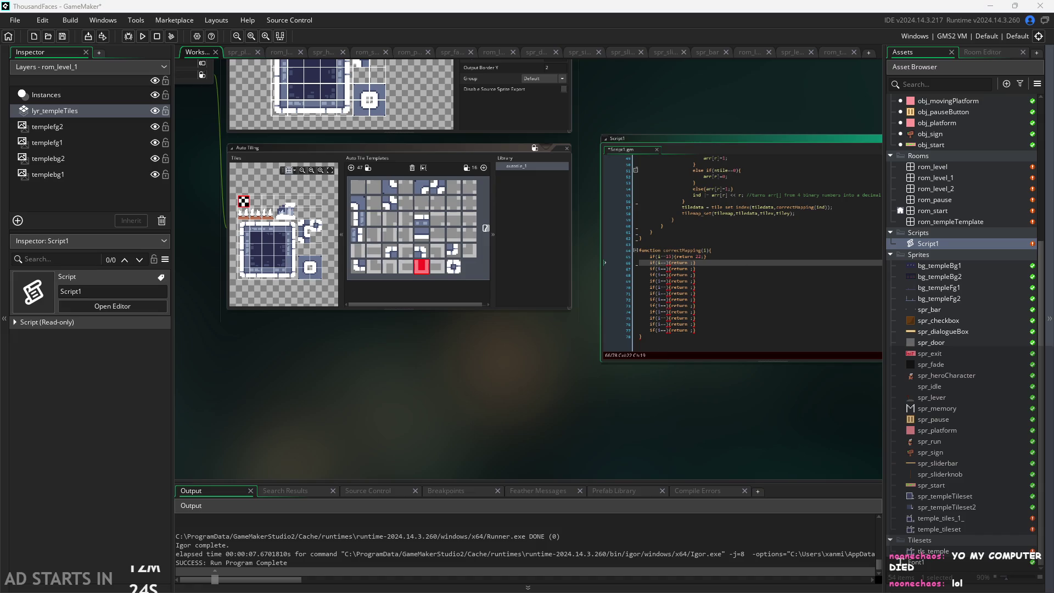
{"action": "key", "text": "alt+Tab"}
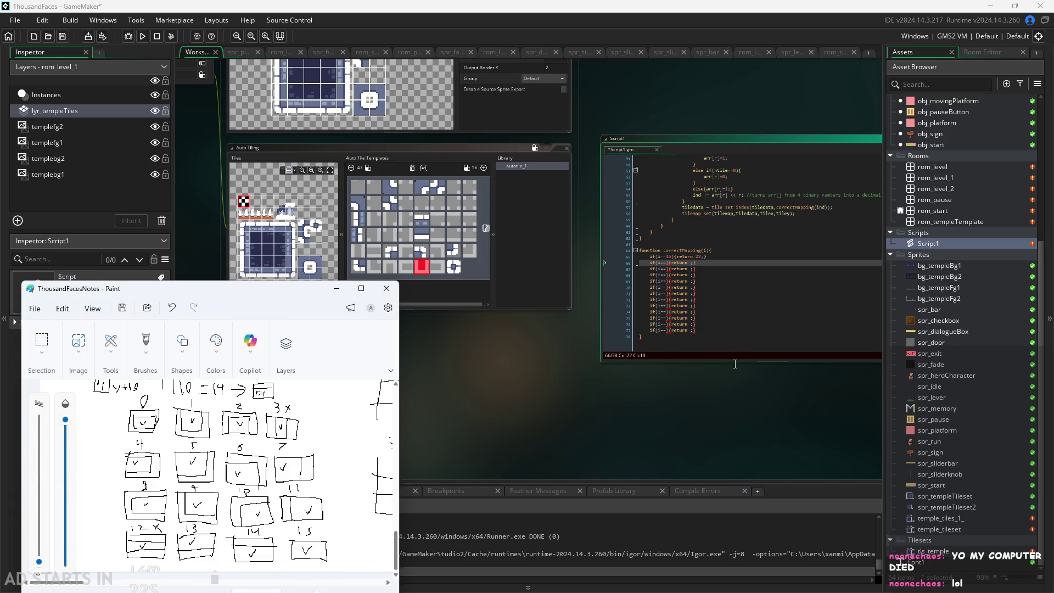
{"action": "left_click", "coordinate": [658, 453]}
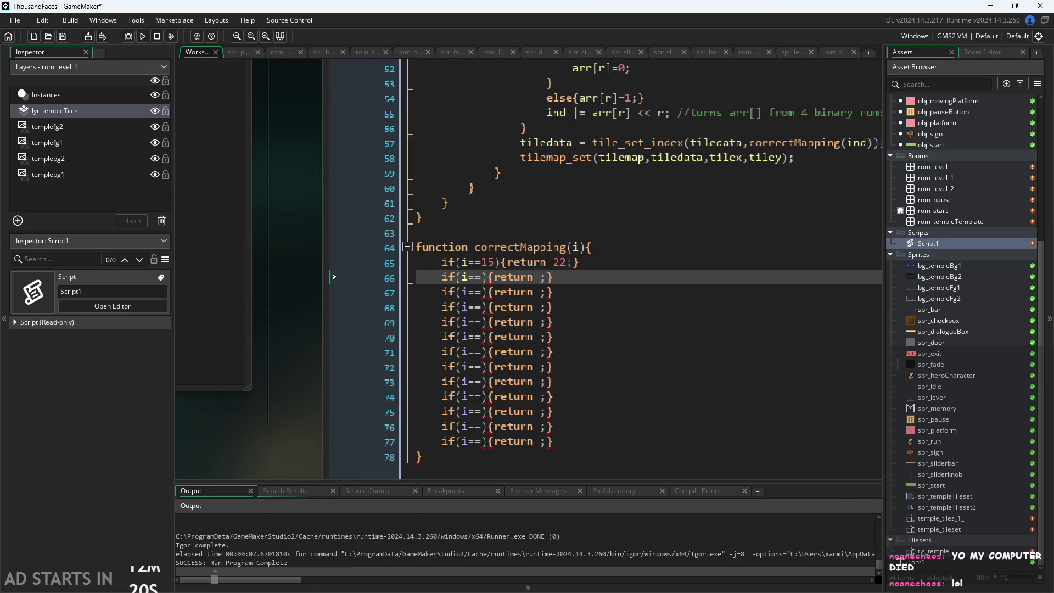
{"action": "key", "text": "alt+Tab"}
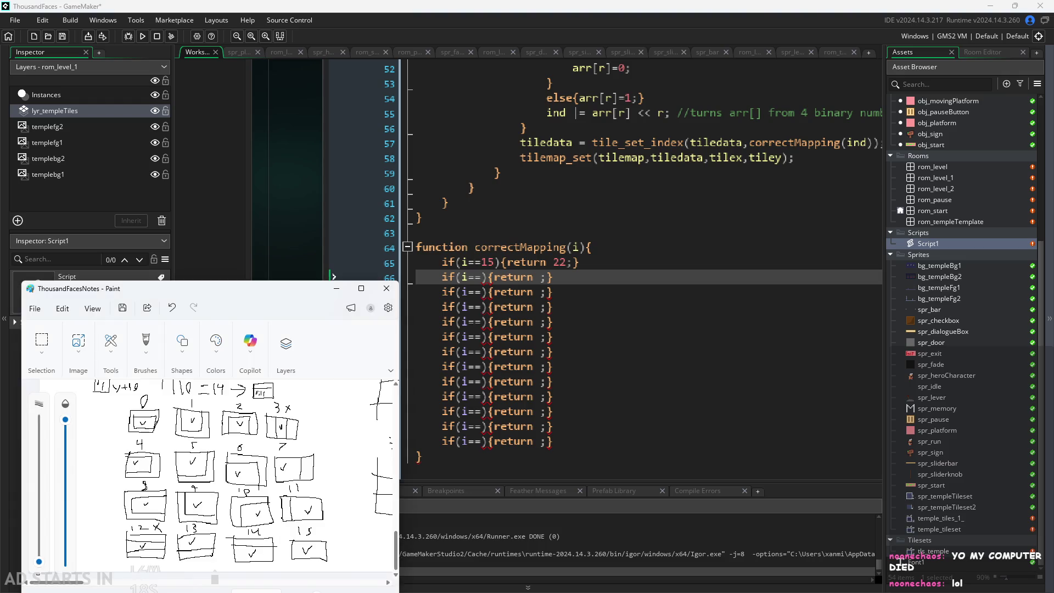
{"action": "key", "text": "alt+Tab"}
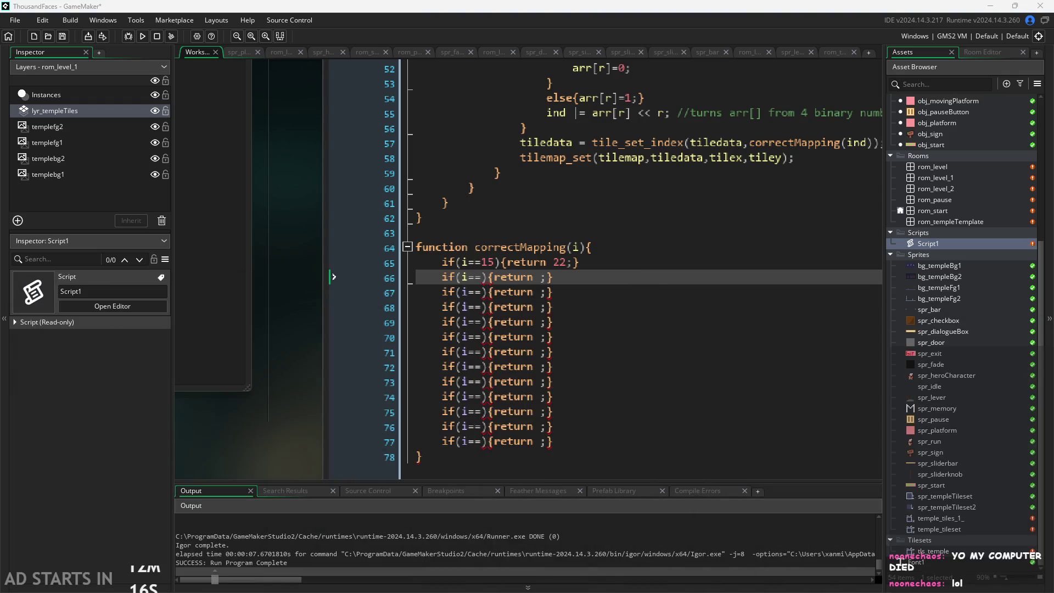
{"action": "left_click", "coordinate": [734, 412]}
{"action": "left_click", "coordinate": [483, 277]}
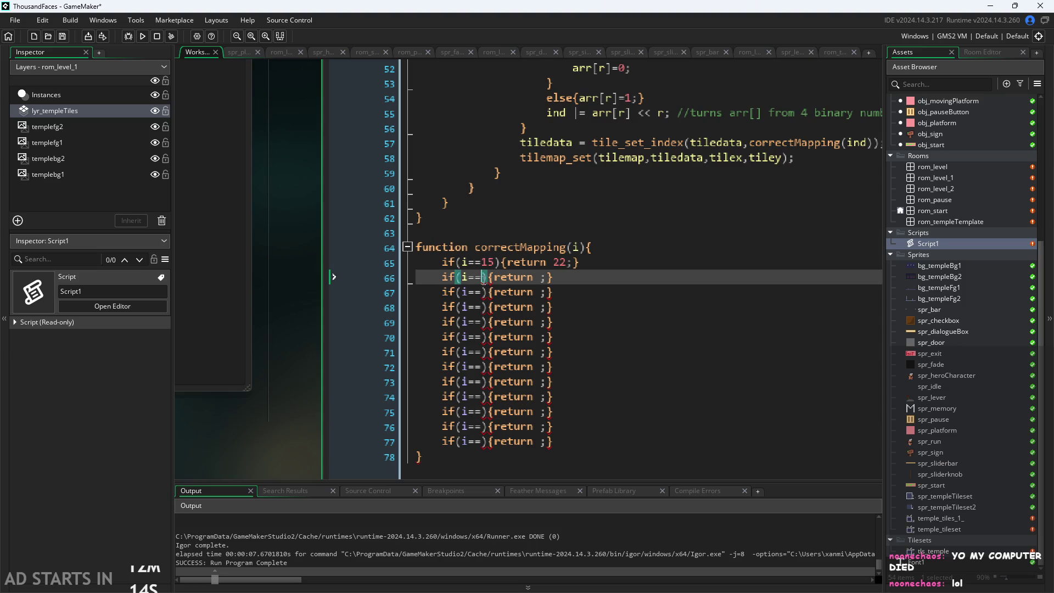
{"action": "scroll", "coordinate": [549, 300], "scroll_direction": "up", "scroll_amount": 1}
{"action": "scroll", "coordinate": [609, 295], "scroll_direction": "up", "scroll_amount": 1}
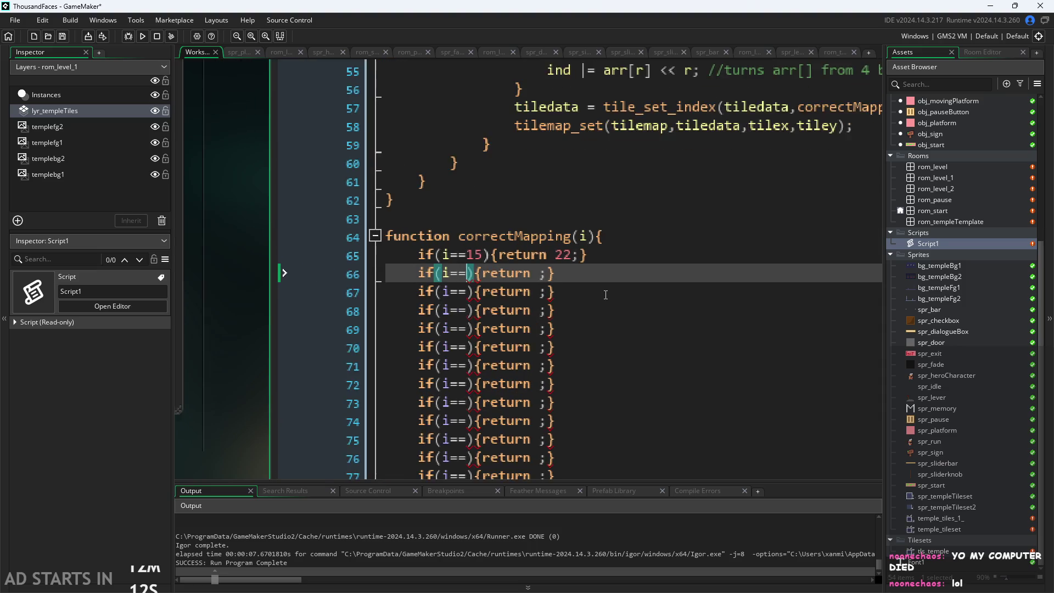
{"action": "scroll", "coordinate": [609, 294], "scroll_direction": "up", "scroll_amount": 2}
Change line 65's rule to test i==0 and return 0.
{"action": "left_click", "coordinate": [467, 388]}
{"action": "scroll", "coordinate": [501, 302], "scroll_direction": "down", "scroll_amount": 2}
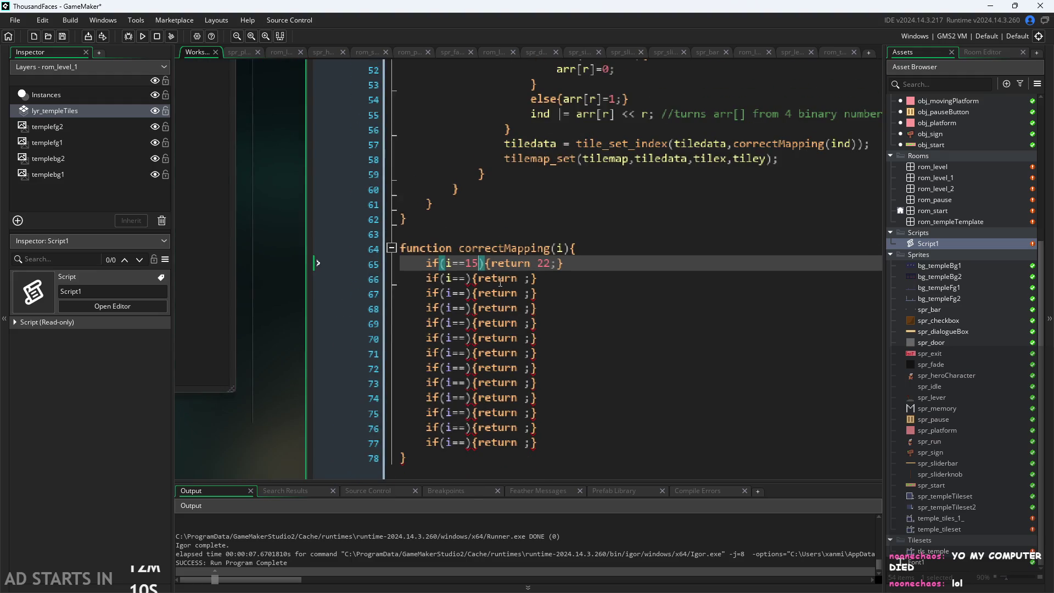
{"action": "key", "text": "BackSpace"}
{"action": "key", "text": "BackSpace"}
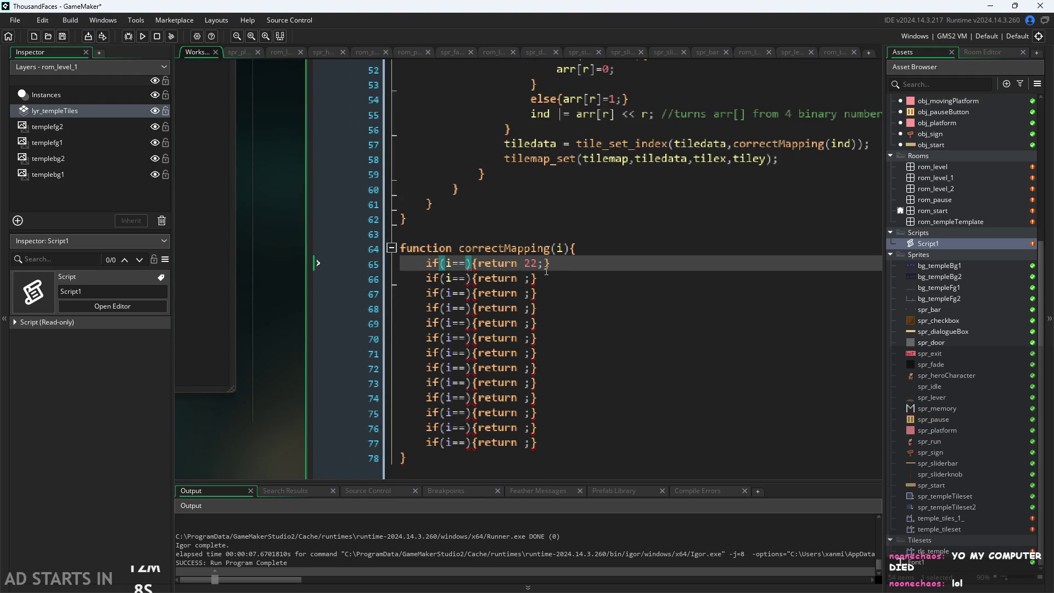
{"action": "type", "text": "0"}
{"action": "key", "text": "End"}
{"action": "key", "text": "Left"}
{"action": "key", "text": "Left"}
{"action": "type", "text": "0"}
{"action": "key", "text": "BackSpace"}
{"action": "key", "text": "BackSpace"}
{"action": "key", "text": "BackSpace"}
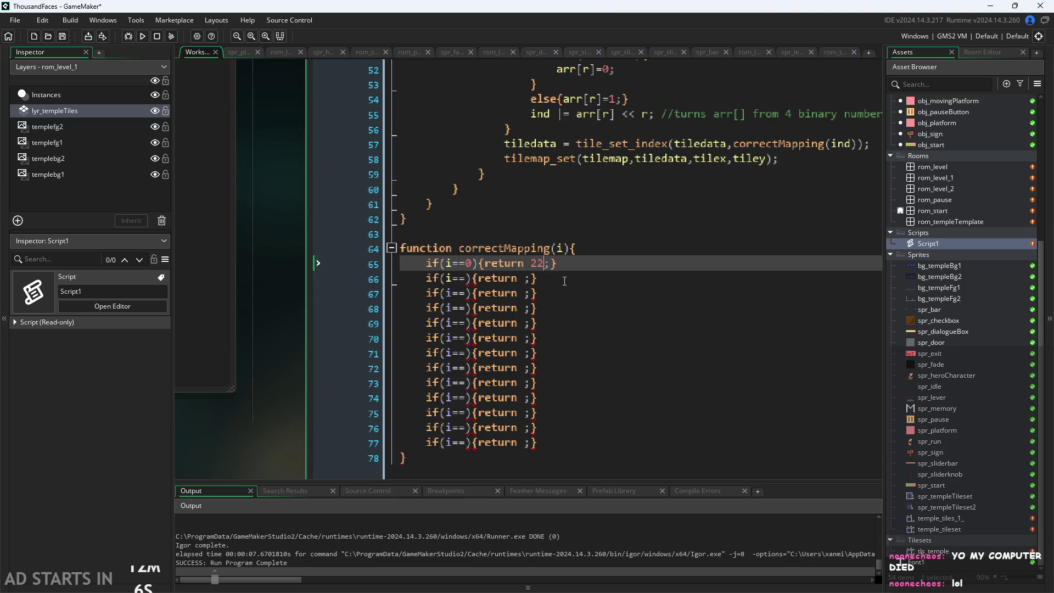
{"action": "type", "text": "0"}
Make line 66 test i==1 and return 8, checking the auto tile templates.
{"action": "key", "text": "Down"}
{"action": "key", "text": "Left"}
{"action": "key", "text": "Left"}
{"action": "key", "text": "Left"}
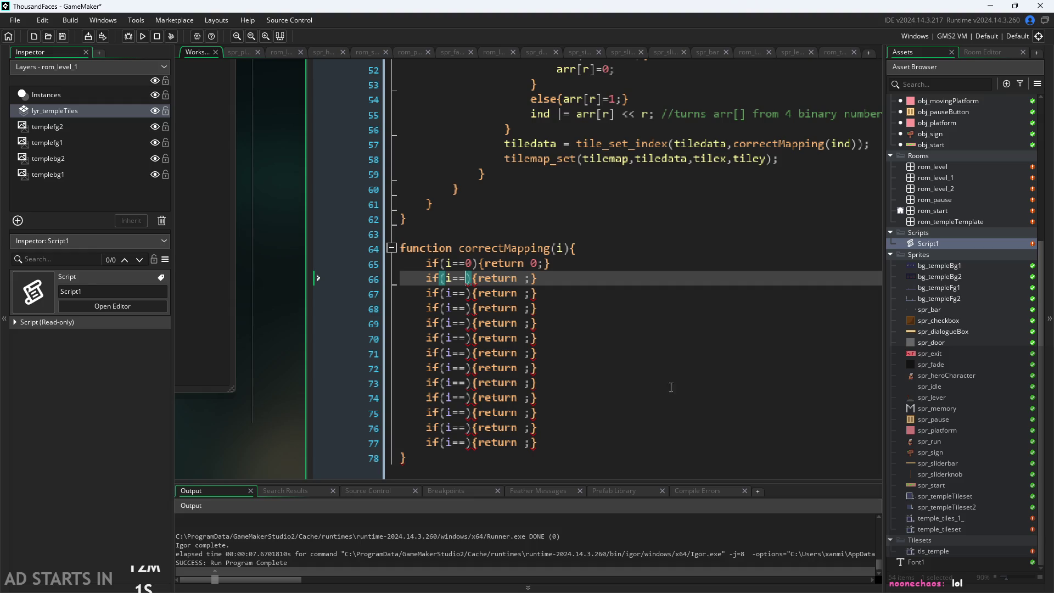
{"action": "mouse_move", "coordinate": [284, 416]}
{"action": "left_mouse_down"}
{"action": "mouse_move", "coordinate": [454, 407]}
{"action": "mouse_move", "coordinate": [634, 378]}
{"action": "mouse_move", "coordinate": [450, 383]}
{"action": "mouse_move", "coordinate": [694, 407]}
{"action": "mouse_move", "coordinate": [528, 394]}
{"action": "left_mouse_up"}
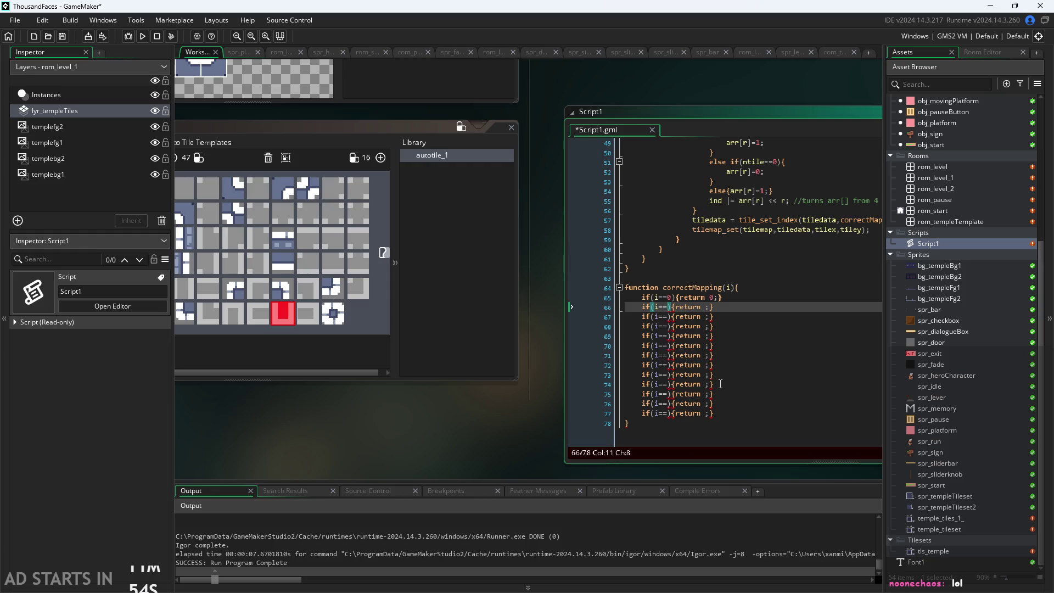
{"action": "type", "text": "1"}
{"action": "mouse_move", "coordinate": [529, 451]}
{"action": "left_mouse_down"}
{"action": "mouse_move", "coordinate": [744, 470]}
{"action": "mouse_move", "coordinate": [822, 452]}
{"action": "mouse_move", "coordinate": [513, 437]}
{"action": "mouse_move", "coordinate": [544, 406]}
{"action": "mouse_move", "coordinate": [374, 414]}
{"action": "left_mouse_up"}
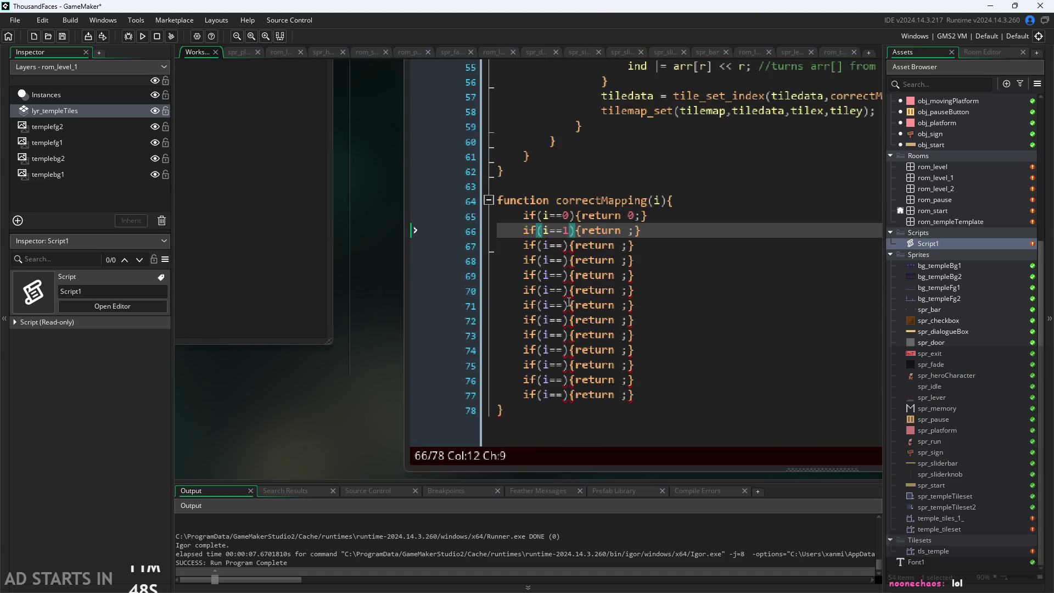
{"action": "left_click", "coordinate": [630, 231]}
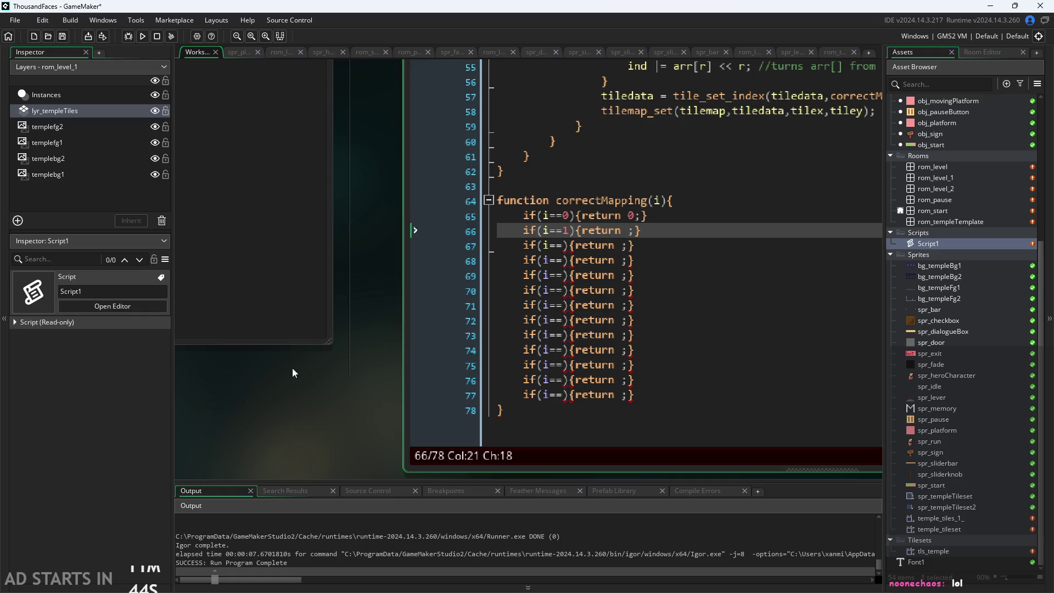
{"action": "scroll", "coordinate": [292, 368], "scroll_direction": "left", "scroll_amount": 5}
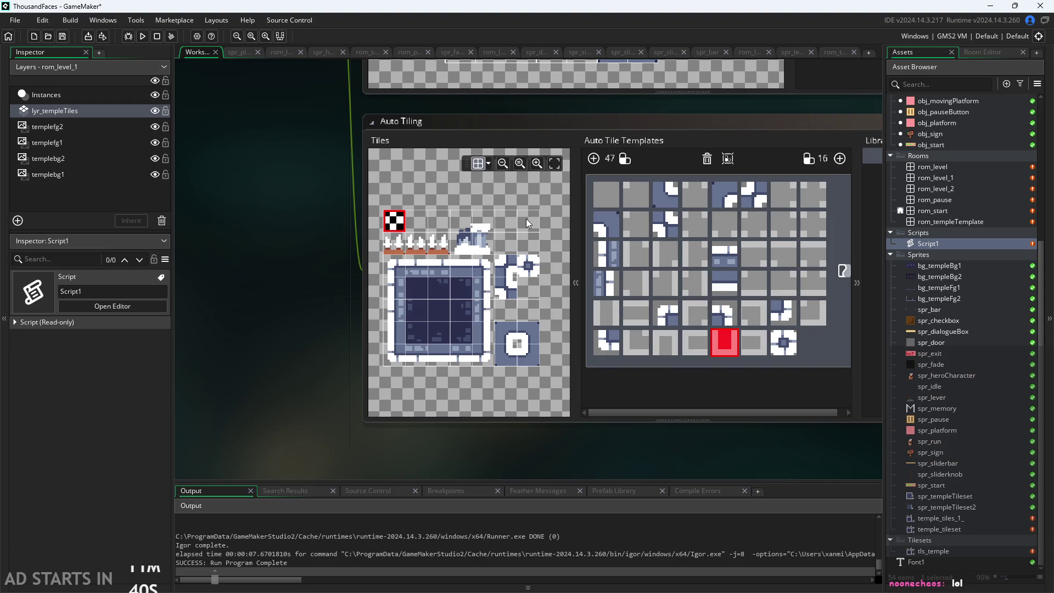
{"action": "left_click_drag", "start_coordinate": [623, 456], "coordinate": [352, 406]}
{"action": "left_click", "coordinate": [574, 201]}
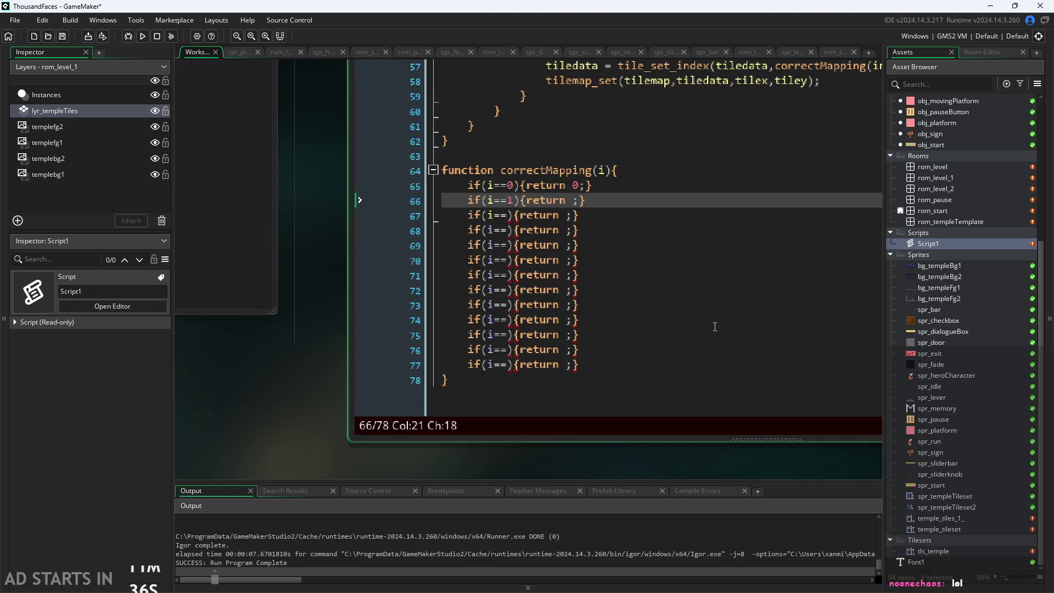
{"action": "type", "text": "8"}
Make lines 67 and 68 test i==2 and i==3, each returning 8.
{"action": "left_click", "coordinate": [511, 215]}
{"action": "type", "text": "2"}
{"action": "left_click", "coordinate": [573, 216]}
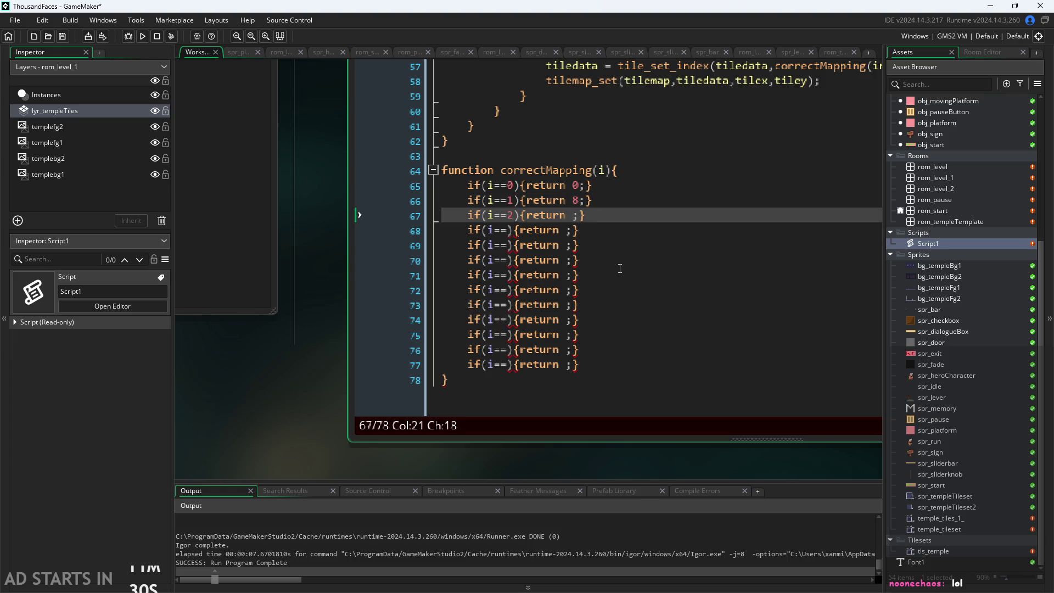
{"action": "type", "text": "8"}
{"action": "left_click", "coordinate": [511, 231]}
{"action": "type", "text": "3"}
{"action": "left_click", "coordinate": [574, 231]}
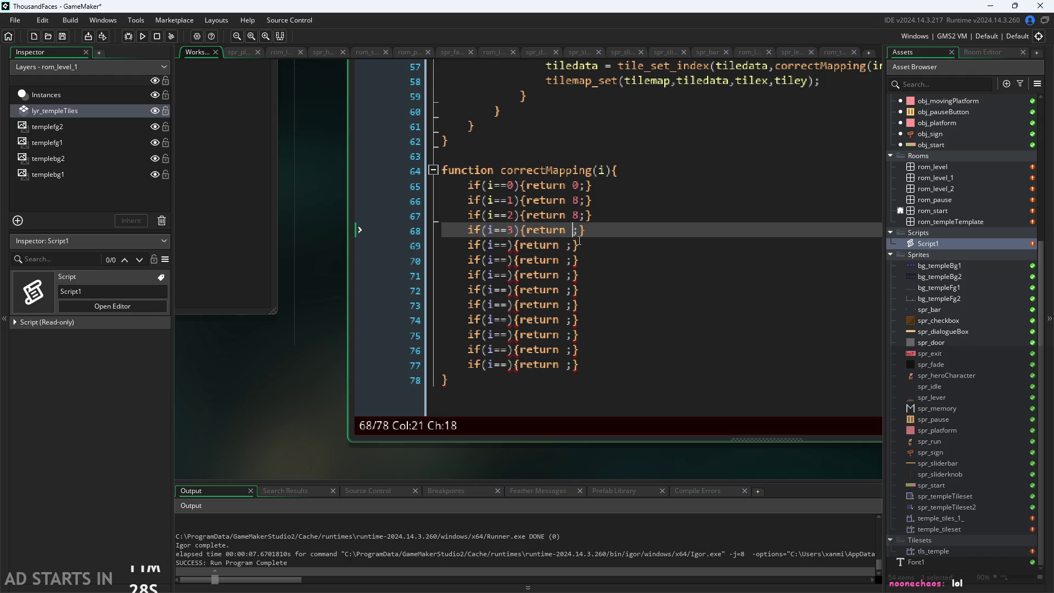
{"action": "type", "text": "9"}
{"action": "key", "text": "BackSpace"}
{"action": "type", "text": "8"}
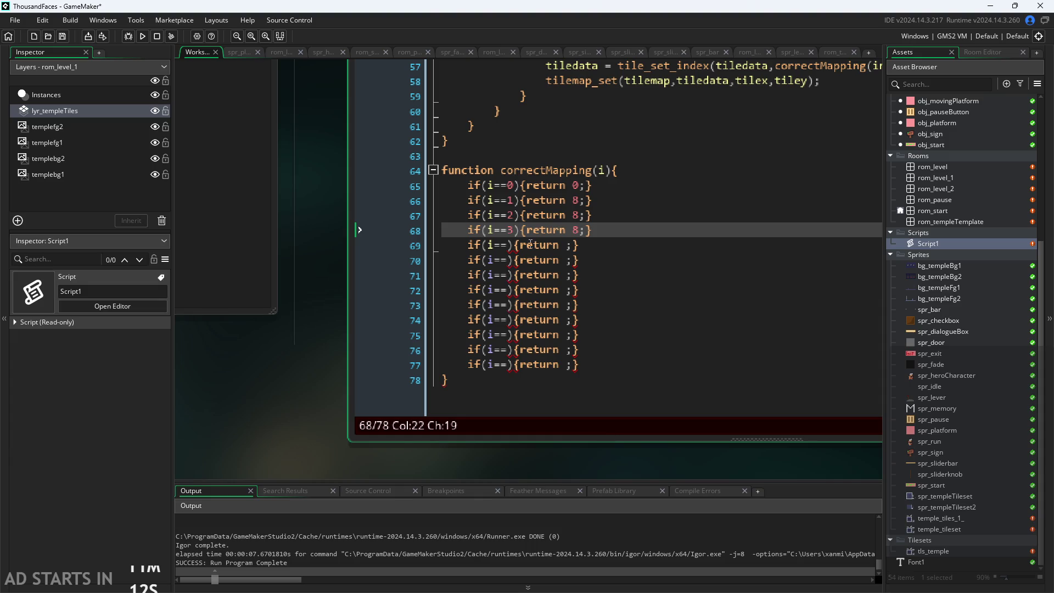
Set line 69 to i==4 returning 8 and start line 70 with i==5.
{"action": "left_click", "coordinate": [507, 246]}
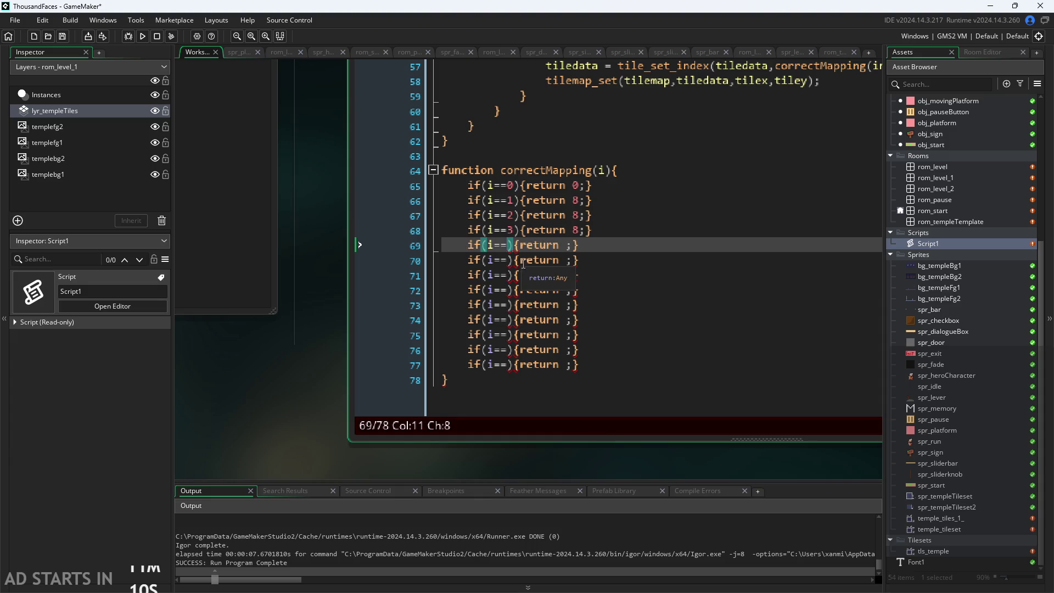
{"action": "type", "text": "4"}
{"action": "left_click", "coordinate": [575, 245]}
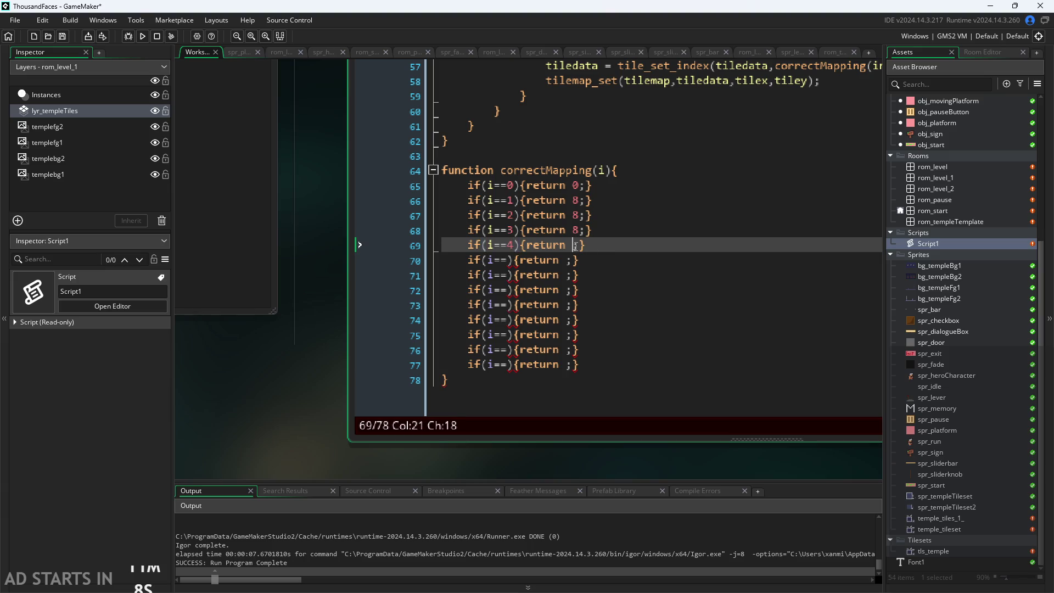
{"action": "type", "text": "8"}
{"action": "left_click", "coordinate": [509, 260]}
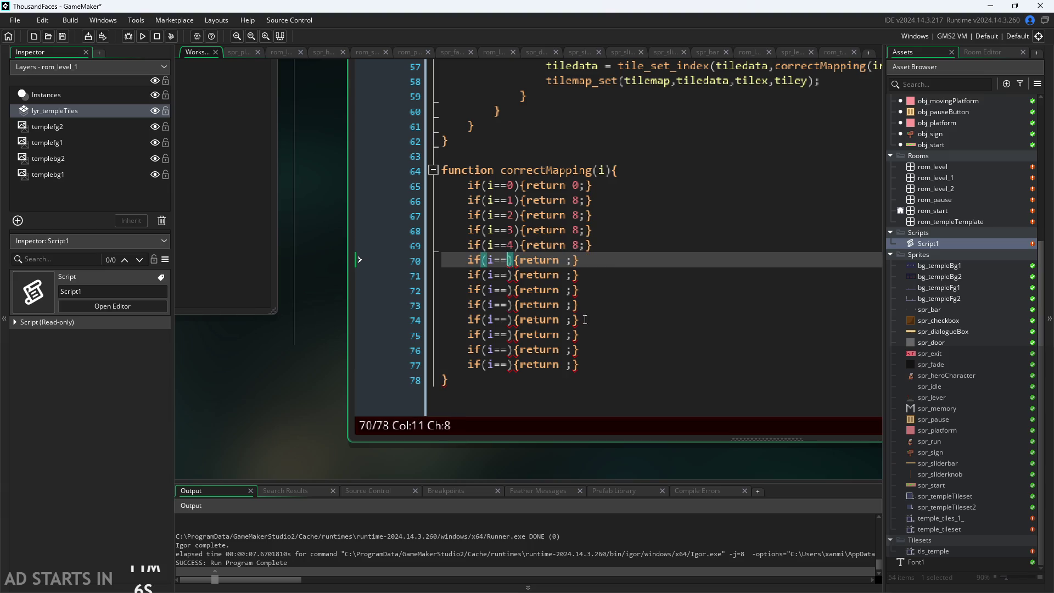
{"action": "type", "text": "5"}
{"action": "left_click", "coordinate": [575, 261]}
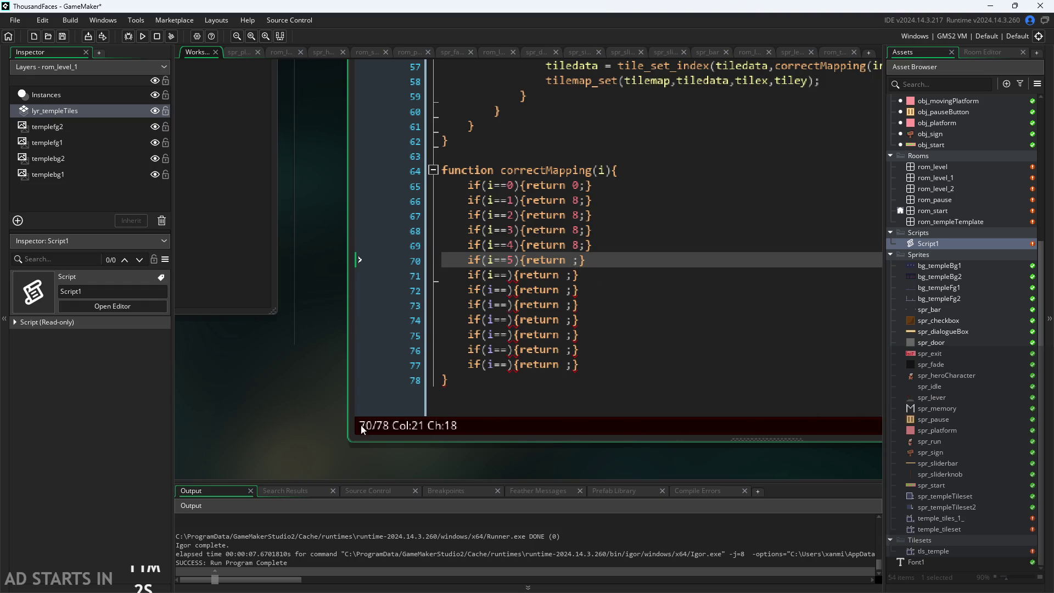
{"action": "mouse_move", "coordinate": [362, 429]}
{"action": "left_mouse_down"}
{"action": "mouse_move", "coordinate": [460, 418]}
{"action": "mouse_move", "coordinate": [511, 397]}
{"action": "mouse_move", "coordinate": [772, 422]}
{"action": "mouse_move", "coordinate": [690, 407]}
{"action": "mouse_move", "coordinate": [373, 397]}
{"action": "mouse_move", "coordinate": [620, 374]}
{"action": "mouse_move", "coordinate": [374, 378]}
{"action": "mouse_move", "coordinate": [522, 398]}
{"action": "mouse_move", "coordinate": [505, 400]}
{"action": "left_mouse_up"}
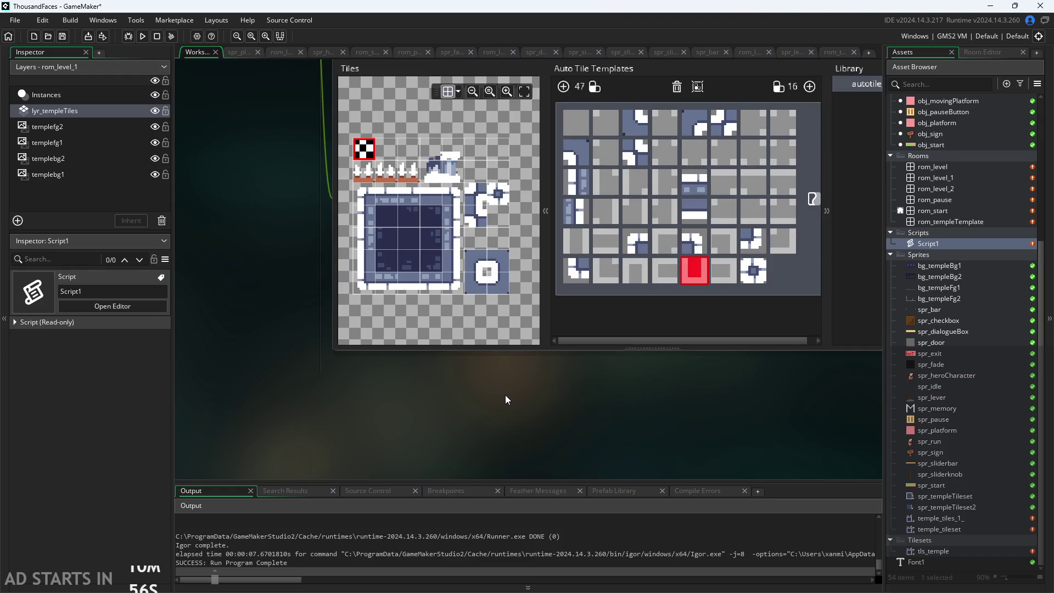
Reposition the Auto Tiling window and zoom in and out of the Tiles preview.
{"action": "scroll", "coordinate": [506, 400], "scroll_direction": "up", "scroll_amount": 2}
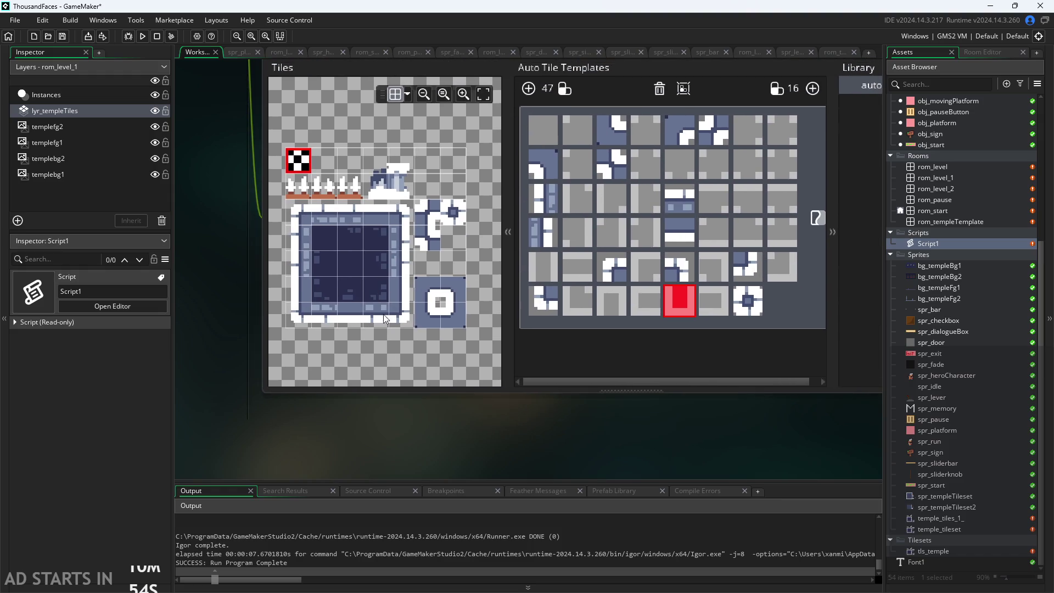
{"action": "scroll", "coordinate": [352, 343], "scroll_direction": "up", "scroll_amount": 4}
{"action": "left_click_drag", "start_coordinate": [359, 358], "coordinate": [499, 451]}
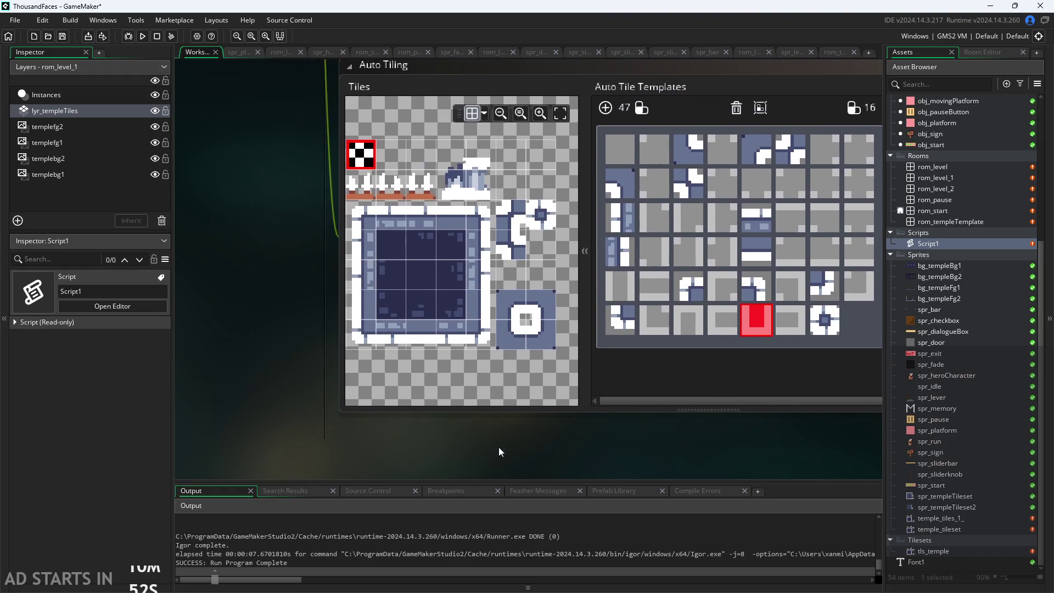
{"action": "mouse_move", "coordinate": [446, 388]}
{"action": "left_mouse_down"}
{"action": "mouse_move", "coordinate": [532, 381]}
{"action": "mouse_move", "coordinate": [496, 409]}
{"action": "left_mouse_up"}
{"action": "scroll", "coordinate": [496, 408], "scroll_direction": "down", "scroll_amount": 2}
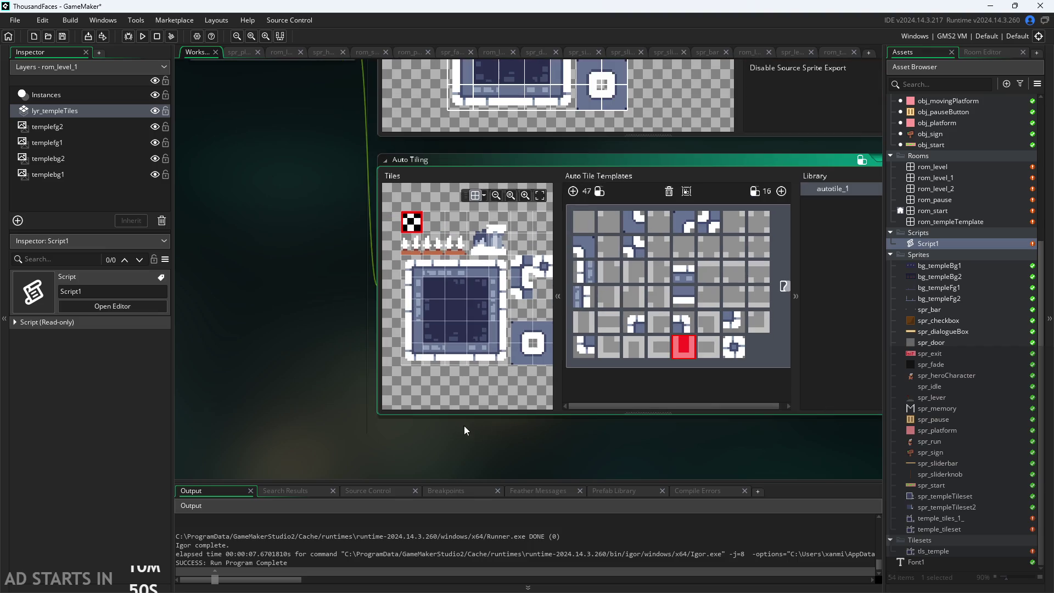
{"action": "scroll", "coordinate": [445, 374], "scroll_direction": "up", "scroll_amount": 2}
{"action": "scroll", "coordinate": [446, 400], "scroll_direction": "down", "scroll_amount": 2}
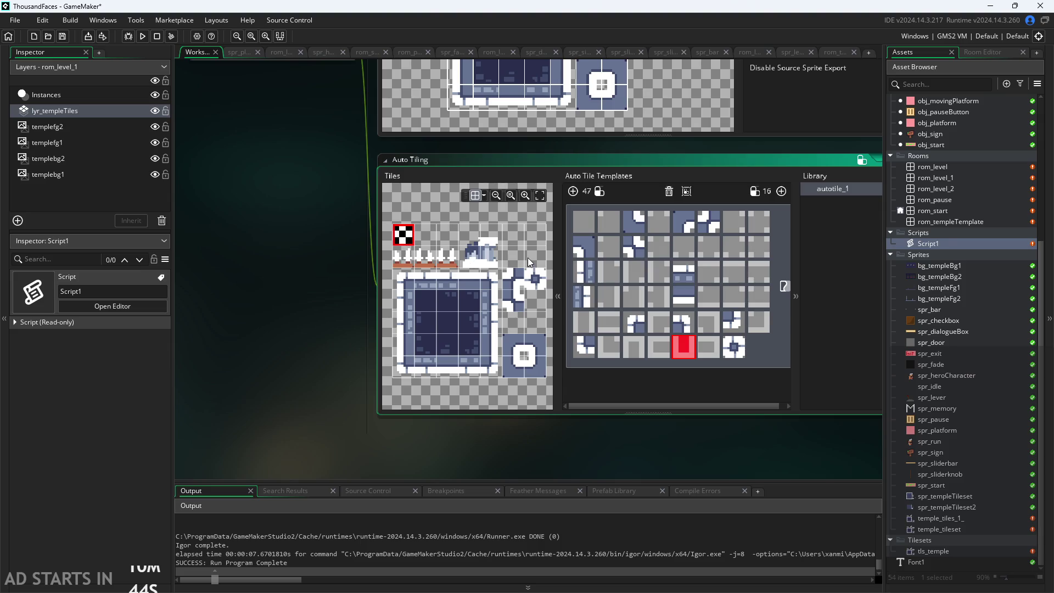
{"action": "scroll", "coordinate": [496, 263], "scroll_direction": "down", "scroll_amount": 3}
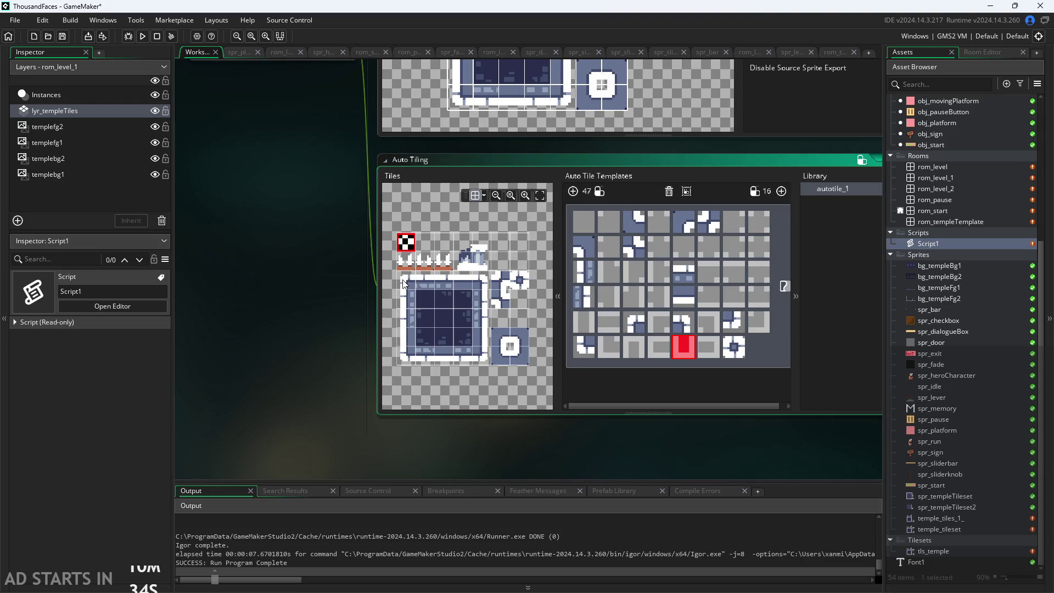
{"action": "scroll", "coordinate": [404, 284], "scroll_direction": "up", "scroll_amount": 1}
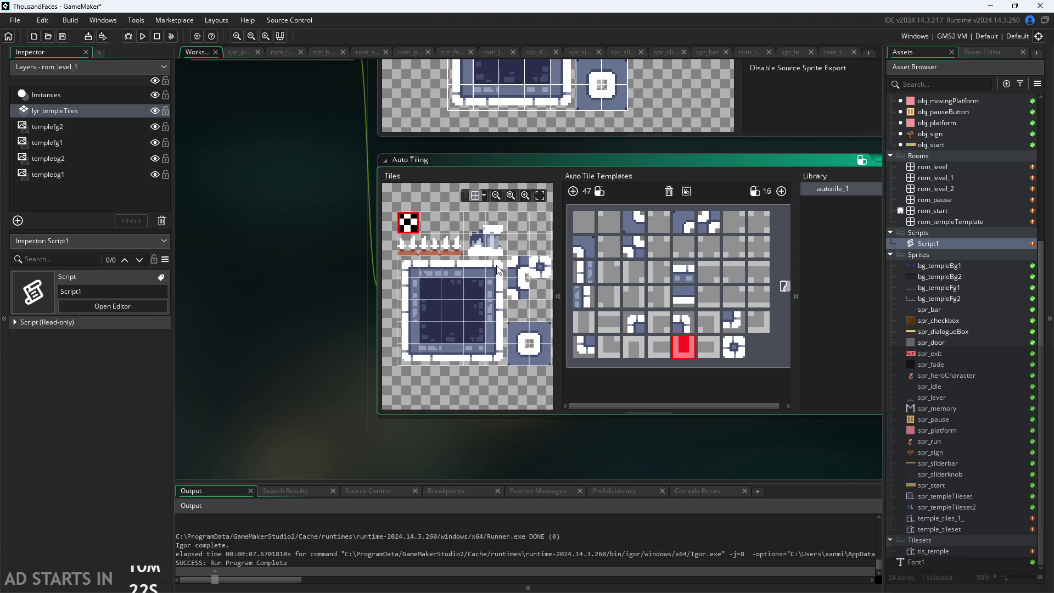
{"action": "scroll", "coordinate": [479, 272], "scroll_direction": "up", "scroll_amount": 1}
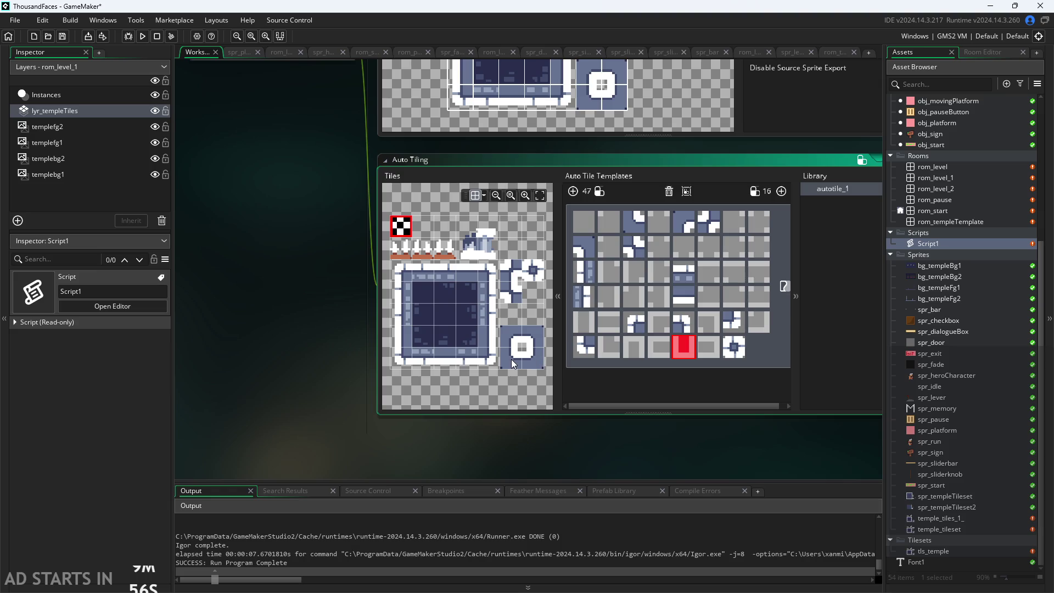
{"action": "scroll", "coordinate": [492, 368], "scroll_direction": "right", "scroll_amount": 5}
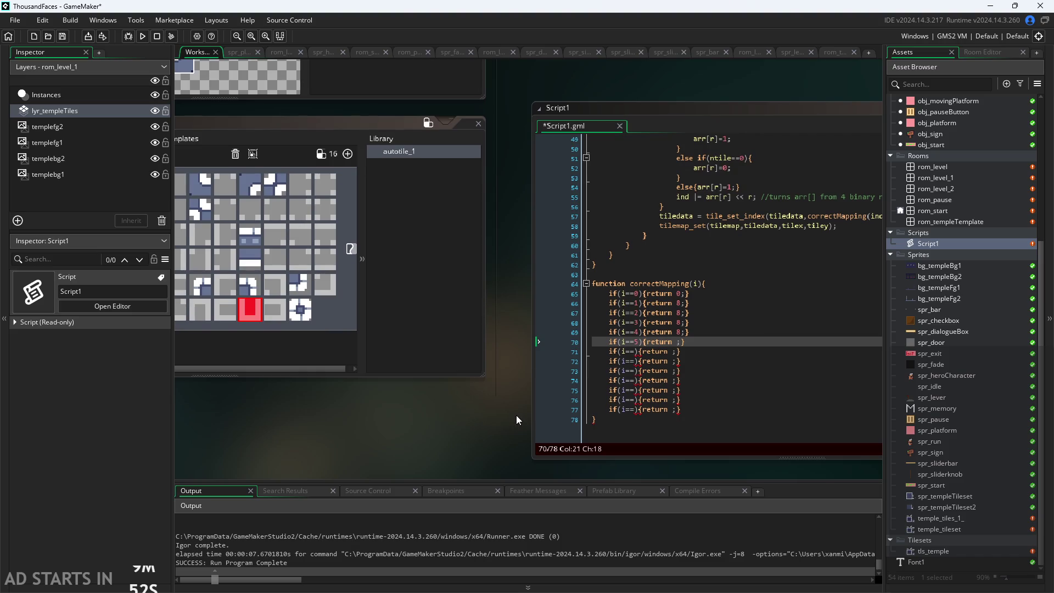
Set line 70's return value to 46.
{"action": "left_click", "coordinate": [674, 342]}
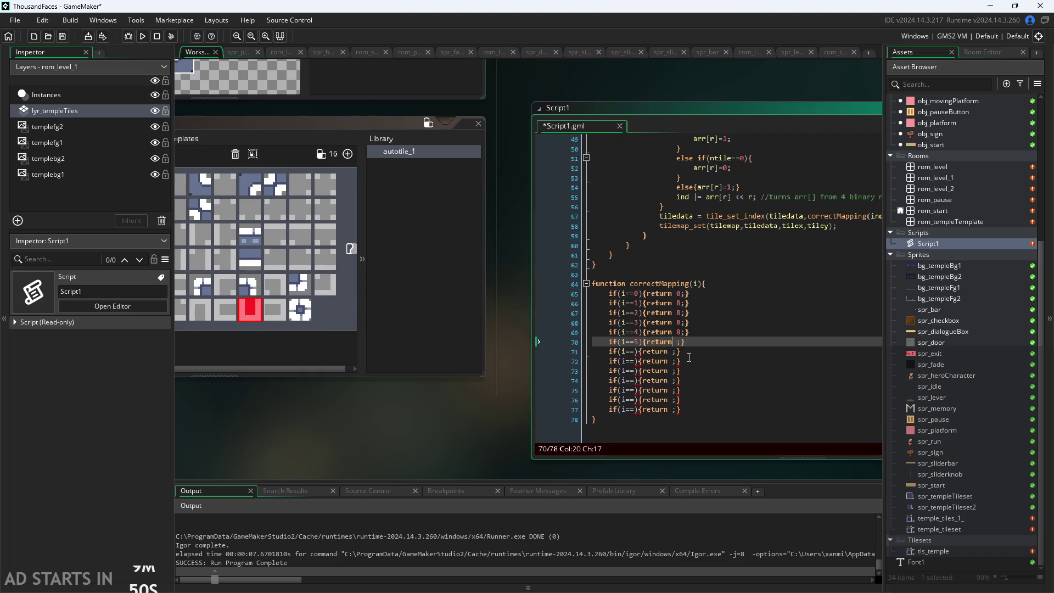
{"action": "type", "text": "46"}
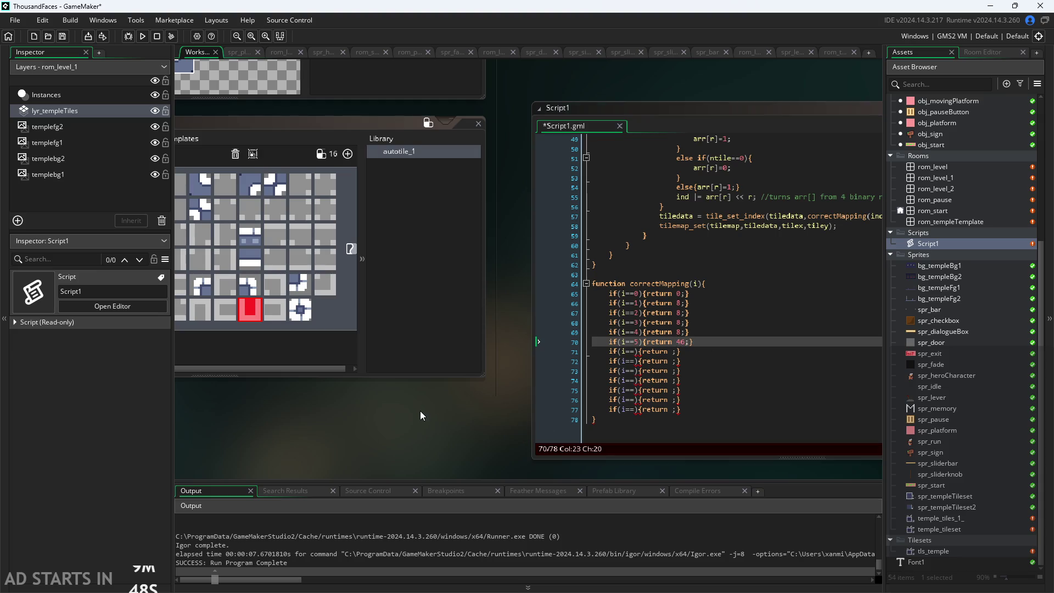
{"action": "scroll", "coordinate": [420, 410], "scroll_direction": "up", "scroll_amount": 4}
{"action": "left_click_drag", "start_coordinate": [354, 420], "coordinate": [305, 393]}
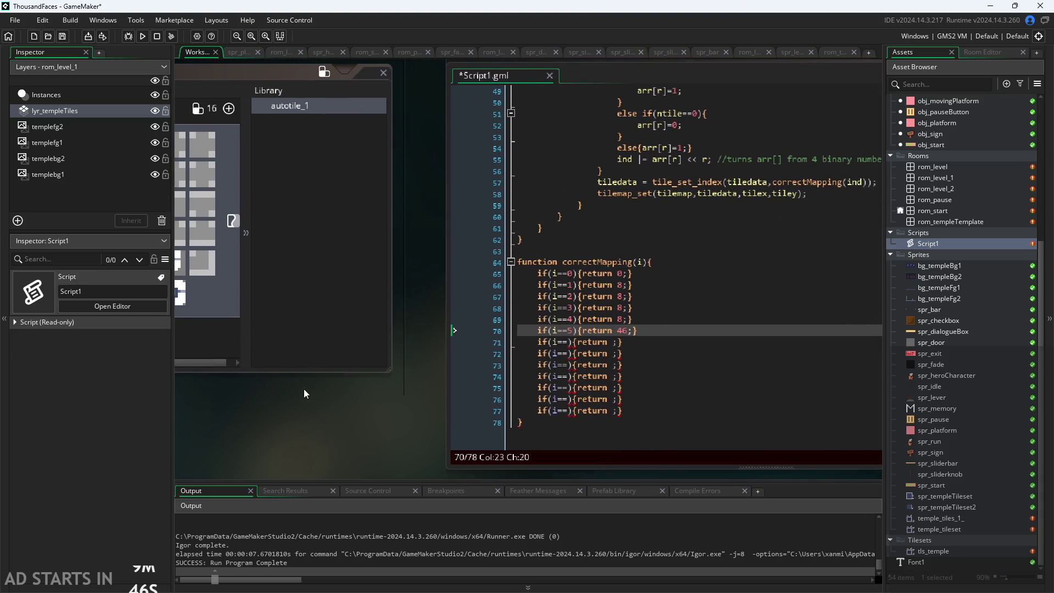
{"action": "mouse_move", "coordinate": [394, 406]}
{"action": "left_mouse_down"}
{"action": "mouse_move", "coordinate": [332, 401]}
{"action": "mouse_move", "coordinate": [354, 389]}
{"action": "left_mouse_up"}
Make line 71 test i==6 and return 18, checking the Auto Tiling tiles.
{"action": "left_click", "coordinate": [545, 320]}
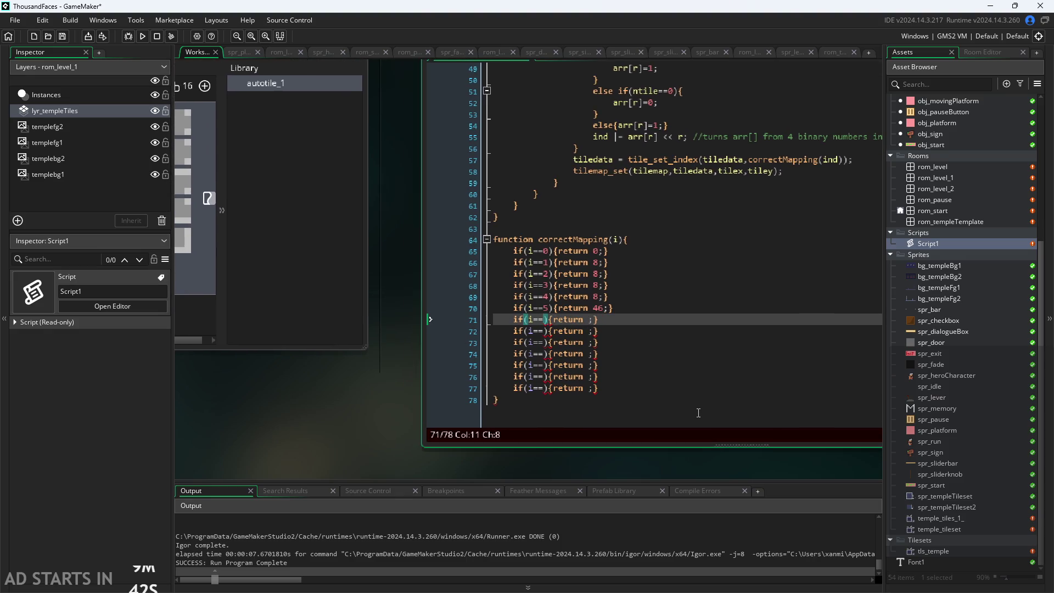
{"action": "type", "text": "6"}
{"action": "left_click", "coordinate": [597, 321]}
{"action": "mouse_move", "coordinate": [430, 419]}
{"action": "left_mouse_down"}
{"action": "mouse_move", "coordinate": [507, 423]}
{"action": "mouse_move", "coordinate": [566, 450]}
{"action": "mouse_move", "coordinate": [391, 432]}
{"action": "mouse_move", "coordinate": [406, 385]}
{"action": "left_mouse_up"}
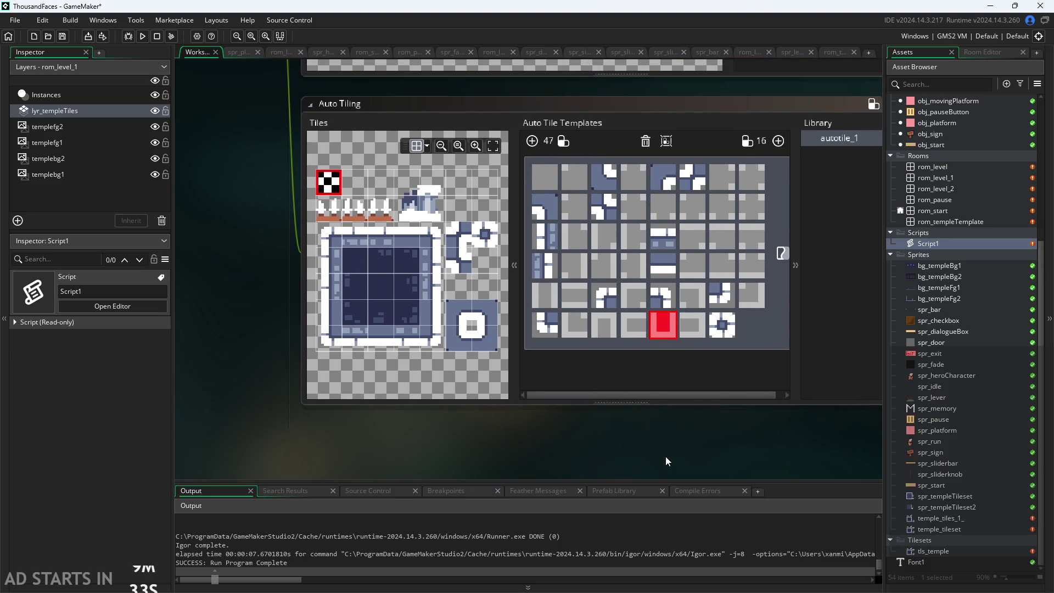
{"action": "mouse_move", "coordinate": [666, 456]}
{"action": "left_mouse_down"}
{"action": "mouse_move", "coordinate": [467, 416]}
{"action": "mouse_move", "coordinate": [313, 416]}
{"action": "left_mouse_up"}
{"action": "left_click", "coordinate": [586, 342]}
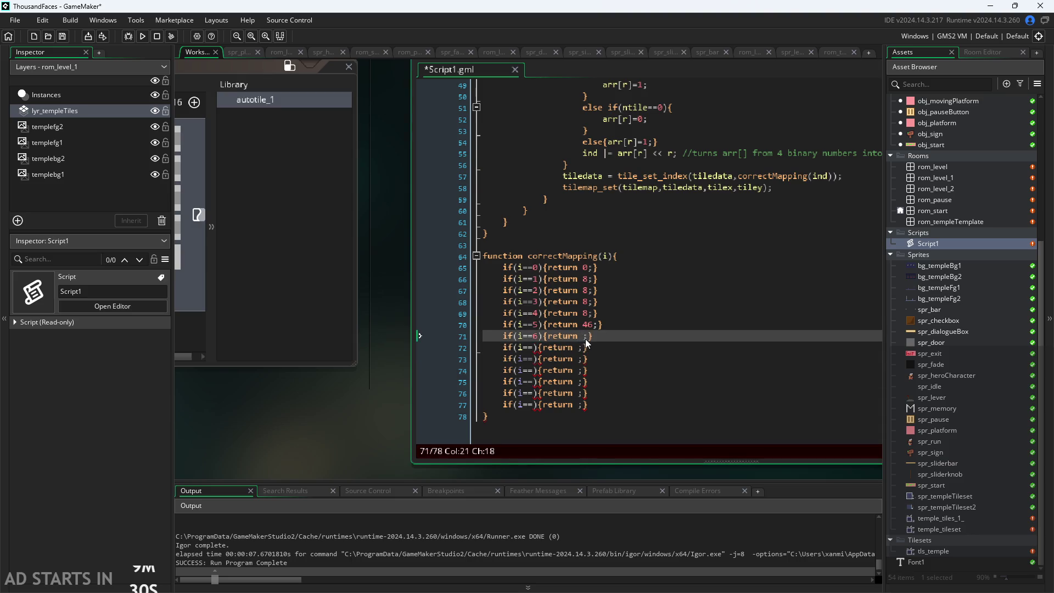
{"action": "type", "text": "18"}
Start line 72 with the condition i==7.
{"action": "left_click", "coordinate": [535, 348]}
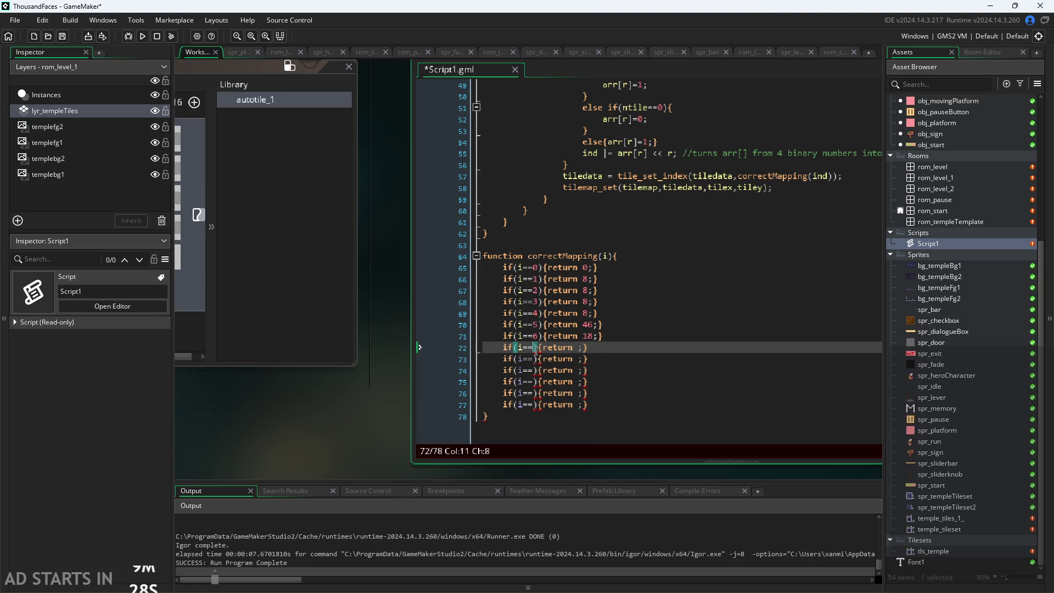
{"action": "type", "text": "7"}
{"action": "scroll", "coordinate": [328, 446], "scroll_direction": "left", "scroll_amount": 5}
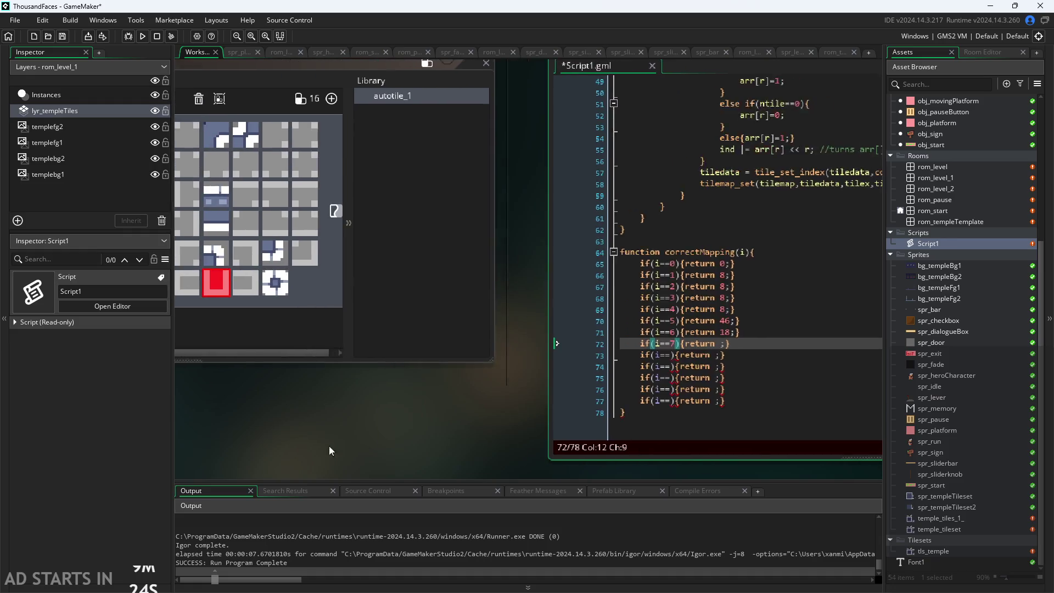
{"action": "scroll", "coordinate": [329, 446], "scroll_direction": "left", "scroll_amount": 10}
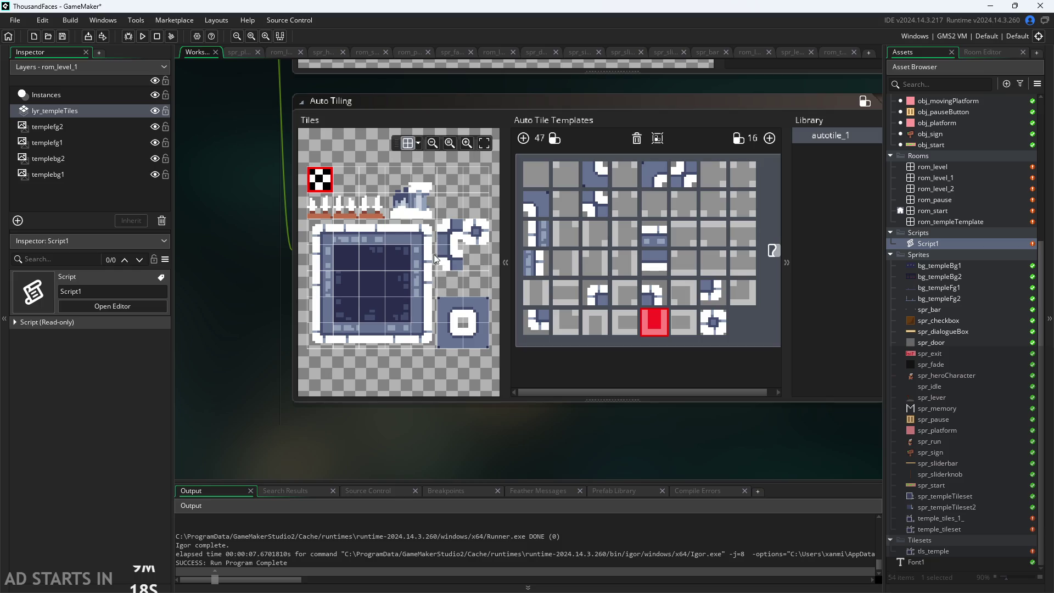
Fill the empty bottom-row template slot with a wall tile and reassign the top-left slot.
{"action": "left_click", "coordinate": [423, 284]}
{"action": "left_click", "coordinate": [653, 325]}
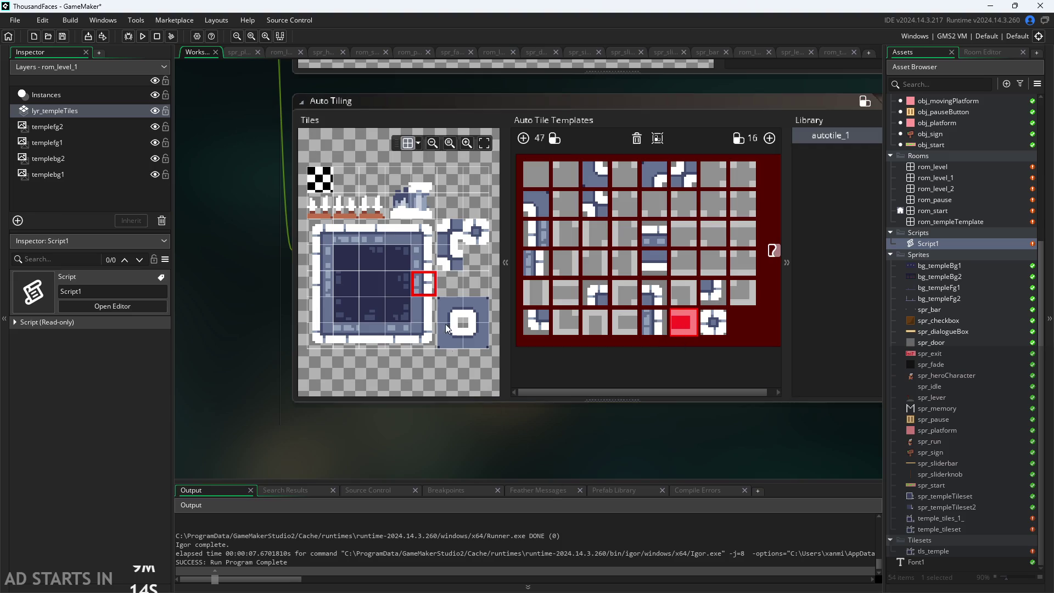
{"action": "left_click", "coordinate": [664, 328]}
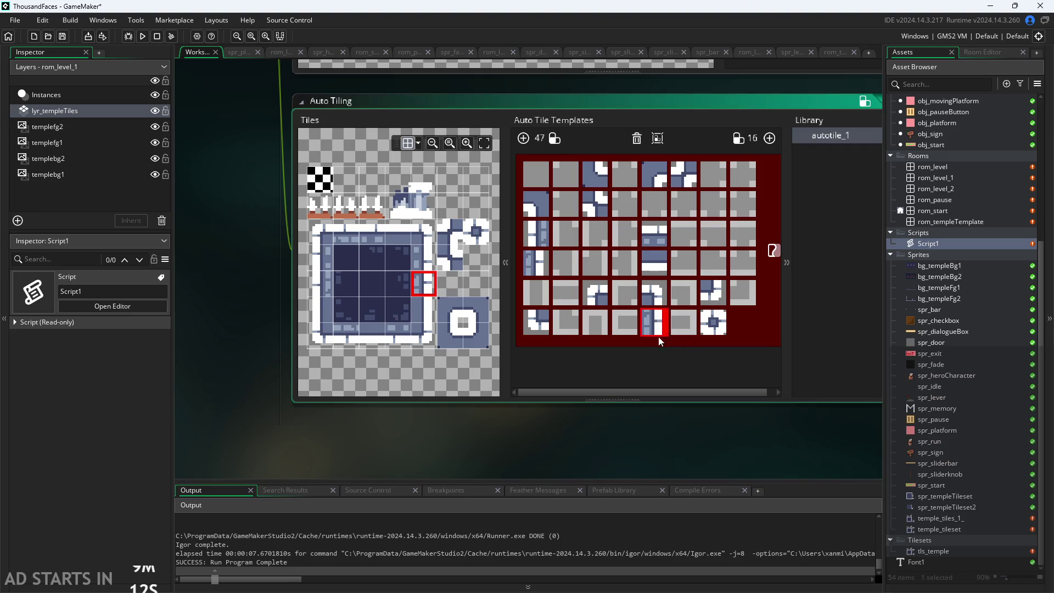
{"action": "left_click", "coordinate": [323, 183]}
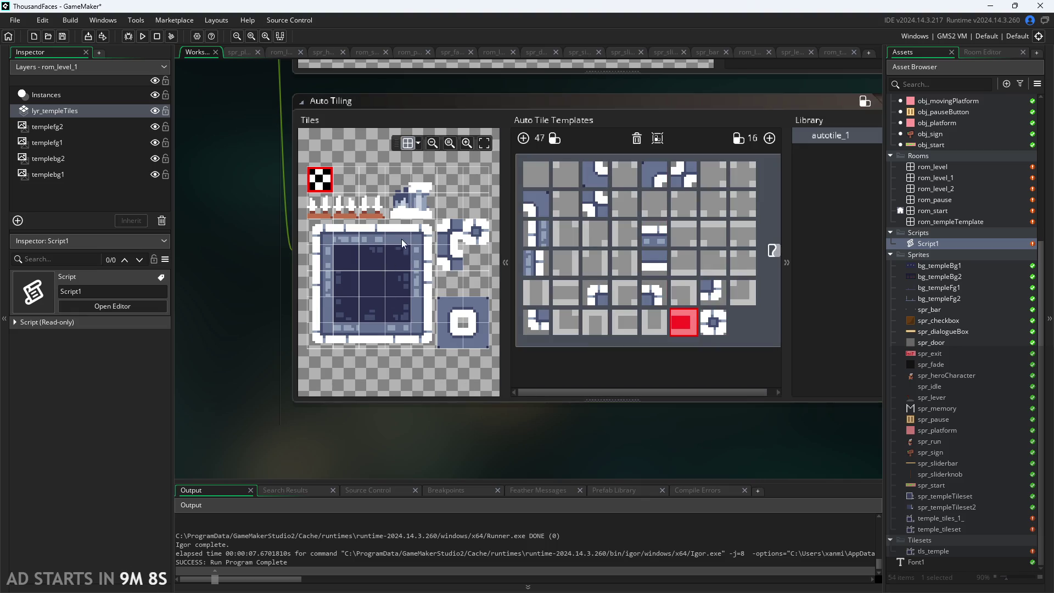
{"action": "left_click", "coordinate": [529, 174]}
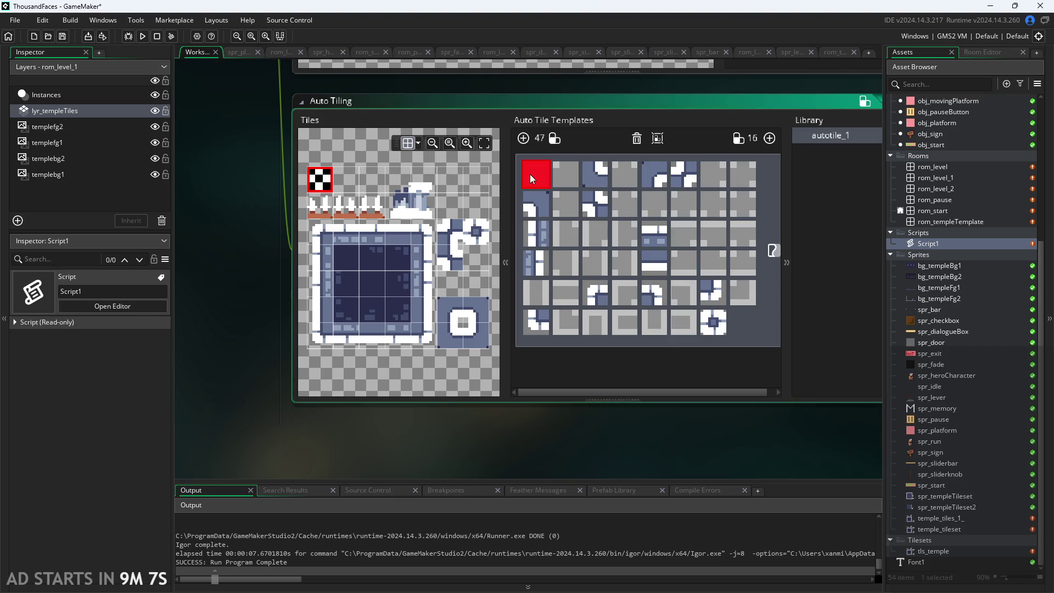
{"action": "left_click", "coordinate": [328, 186]}
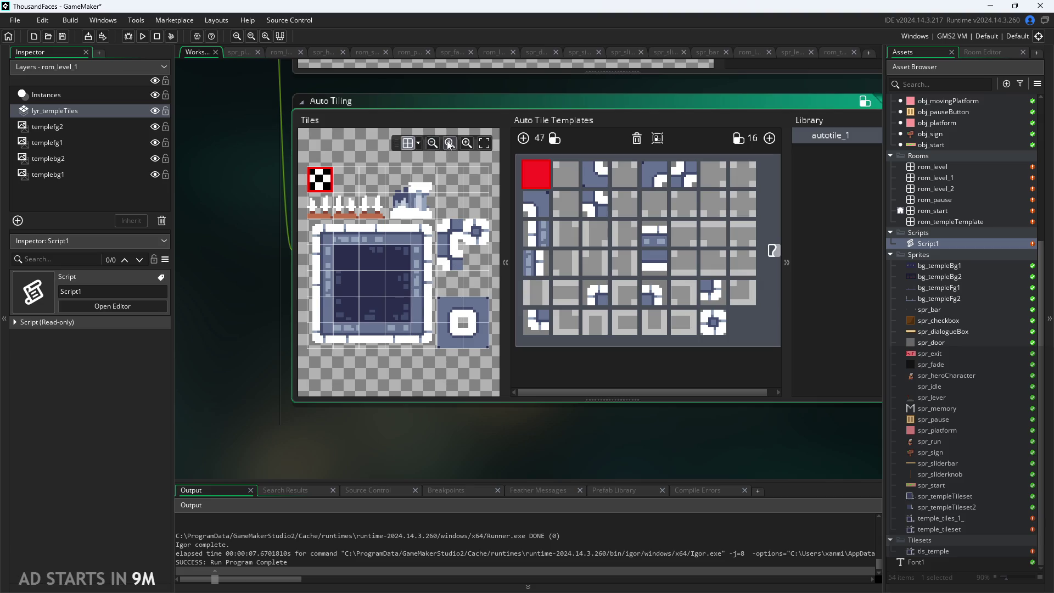
Toggle the tile grid colour settings and pan across the Auto Tiling window, script and Tiles panel.
{"action": "left_click", "coordinate": [419, 144]}
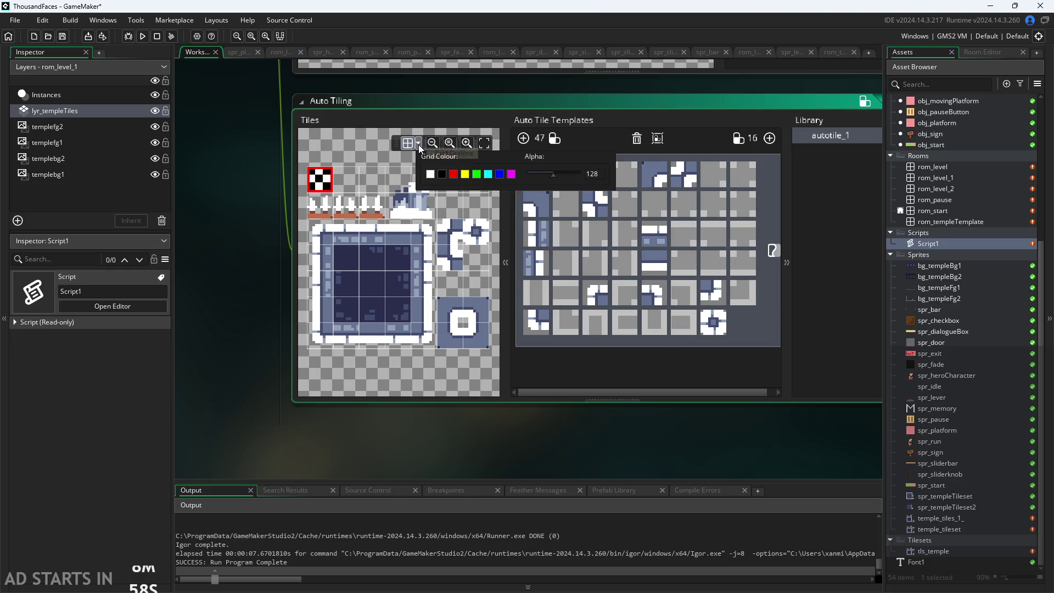
{"action": "left_click", "coordinate": [419, 146]}
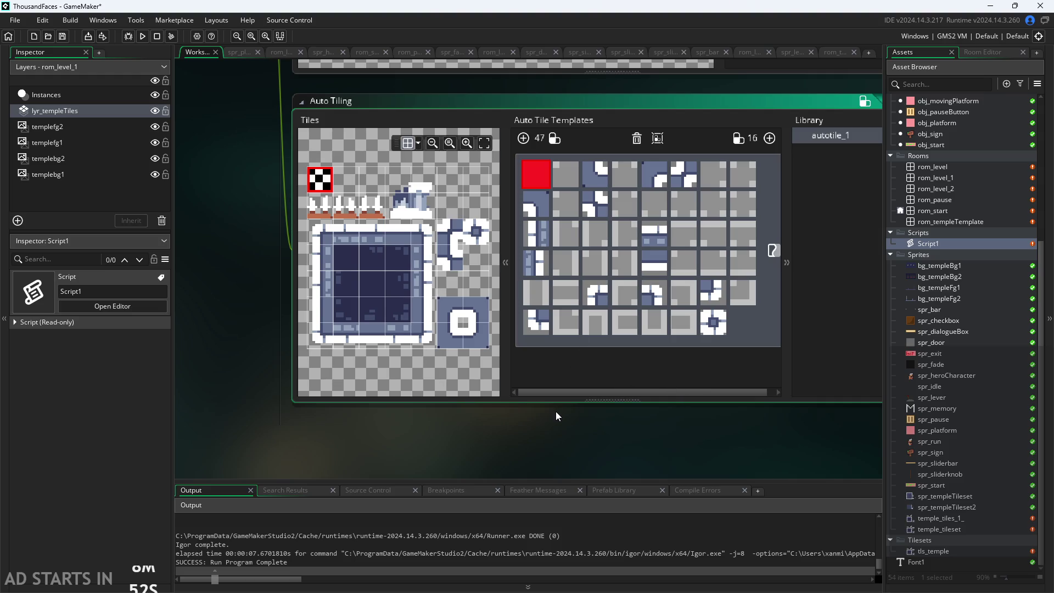
{"action": "mouse_move", "coordinate": [565, 449]}
{"action": "left_mouse_down"}
{"action": "mouse_move", "coordinate": [274, 453]}
{"action": "mouse_move", "coordinate": [695, 438]}
{"action": "mouse_move", "coordinate": [618, 425]}
{"action": "left_mouse_up"}
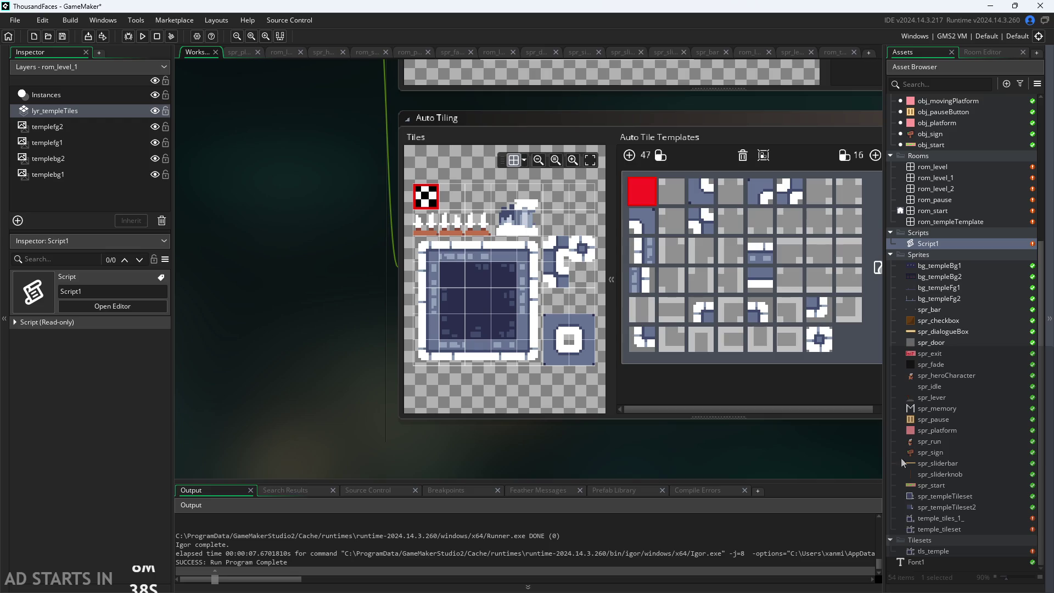
{"action": "mouse_move", "coordinate": [857, 451]}
{"action": "left_mouse_down"}
{"action": "mouse_move", "coordinate": [548, 443]}
{"action": "mouse_move", "coordinate": [235, 404]}
{"action": "mouse_move", "coordinate": [473, 420]}
{"action": "left_mouse_up"}
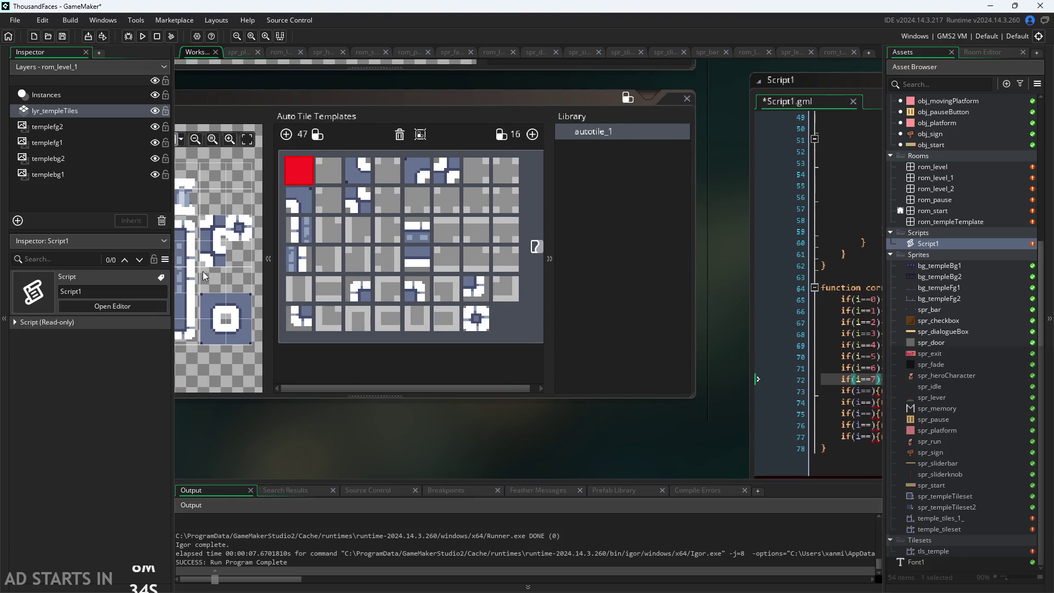
{"action": "mouse_move", "coordinate": [281, 395]}
{"action": "left_mouse_down"}
{"action": "mouse_move", "coordinate": [457, 408]}
{"action": "mouse_move", "coordinate": [558, 457]}
{"action": "mouse_move", "coordinate": [515, 371]}
{"action": "left_mouse_up"}
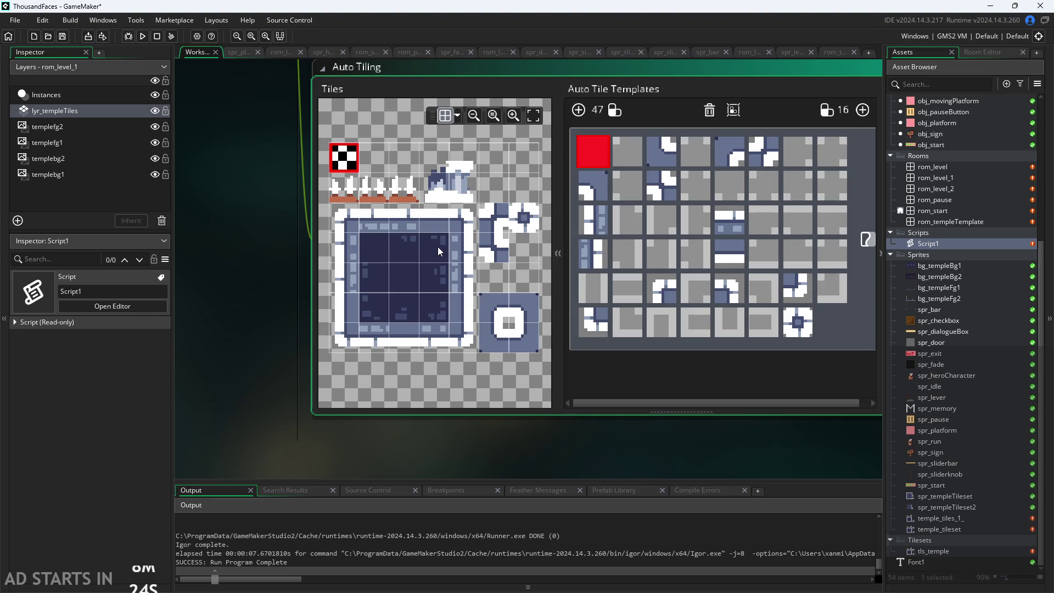
Set line 72 to return 25 and line 73 to test i==8 returning 8.
{"action": "left_click_drag", "start_coordinate": [692, 397], "coordinate": [354, 363]}
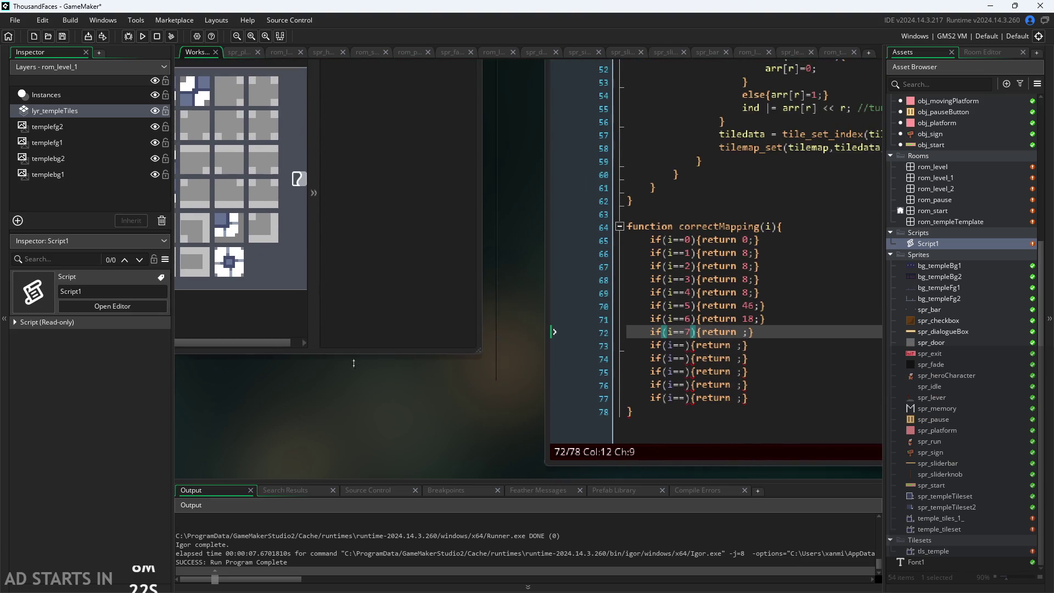
{"action": "left_click", "coordinate": [744, 331]}
{"action": "type", "text": "25"}
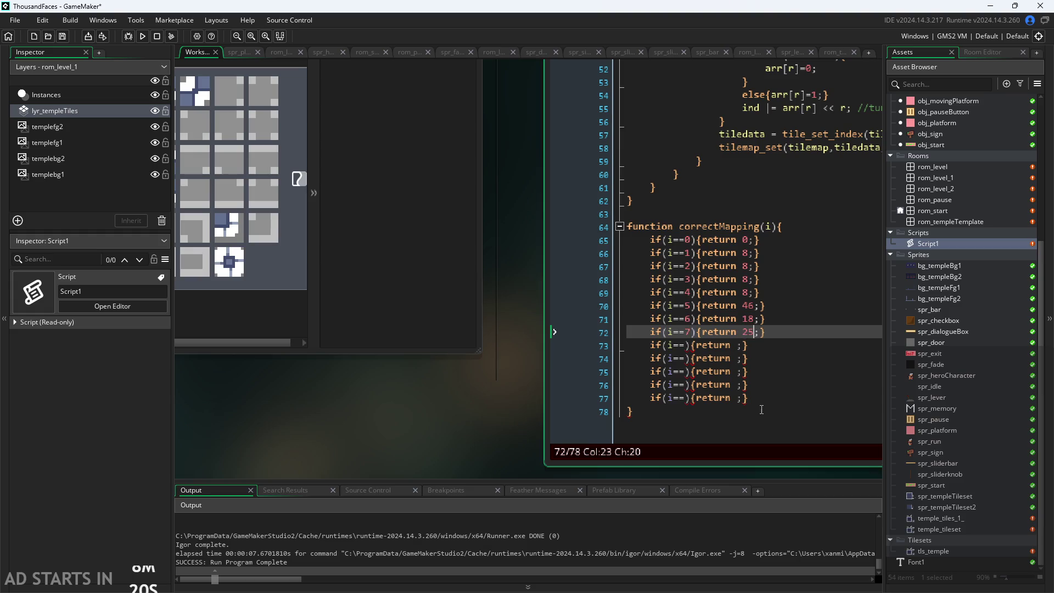
{"action": "left_click", "coordinate": [685, 345]}
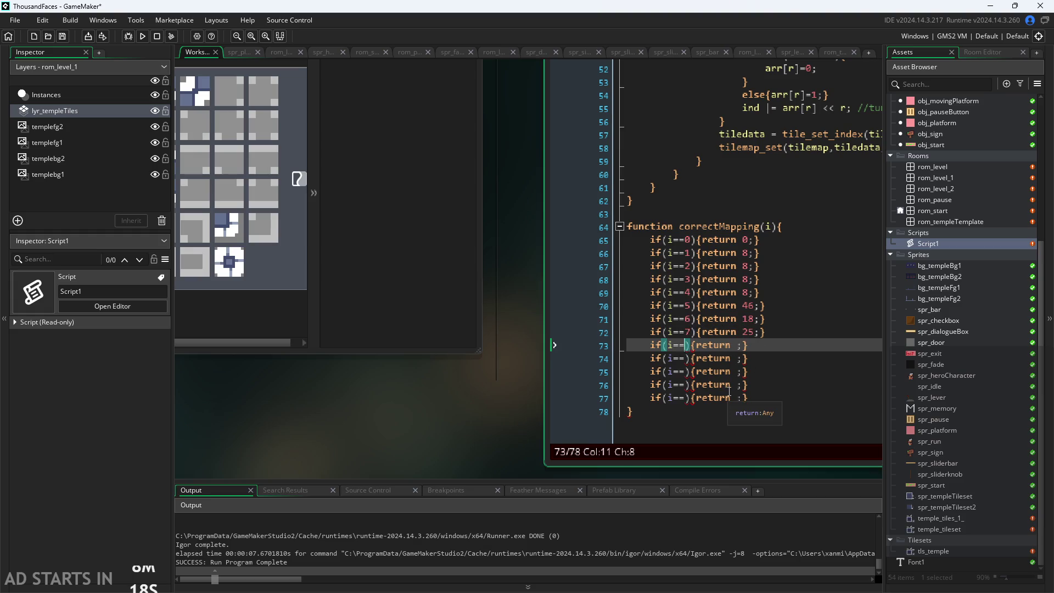
{"action": "type", "text": "8"}
{"action": "left_click", "coordinate": [746, 345]}
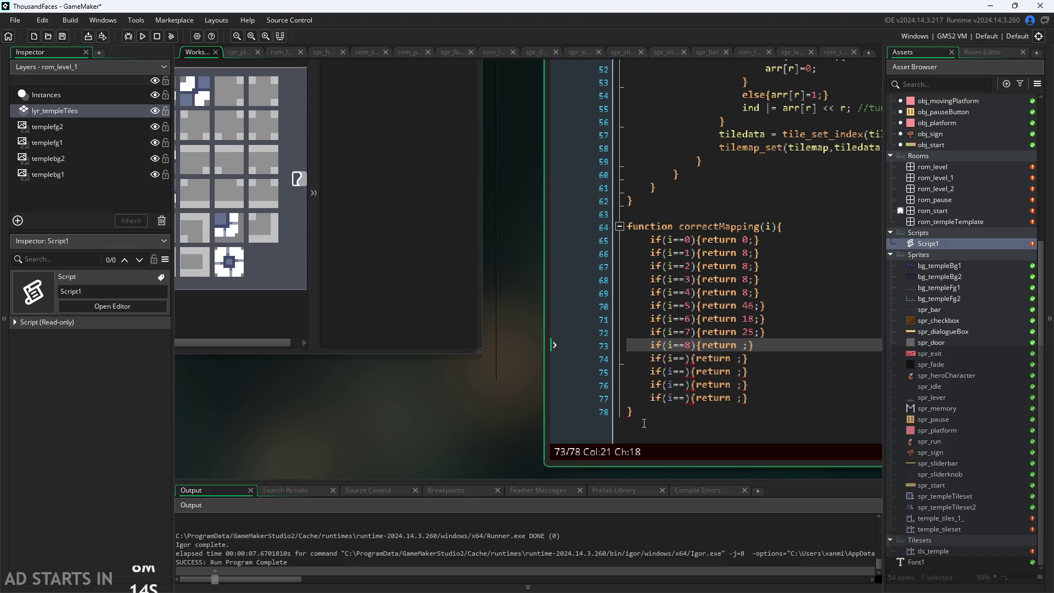
{"action": "type", "text": "8"}
Make line 74 test i==9 and return 42, checking the tile templates.
{"action": "left_click", "coordinate": [689, 358]}
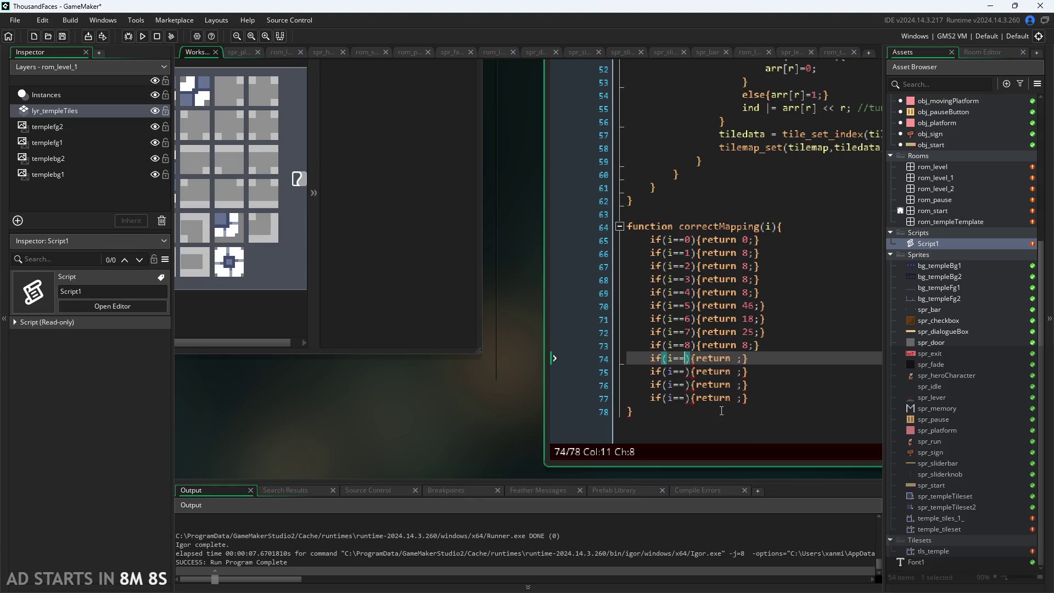
{"action": "type", "text": "9"}
{"action": "left_click", "coordinate": [743, 358]}
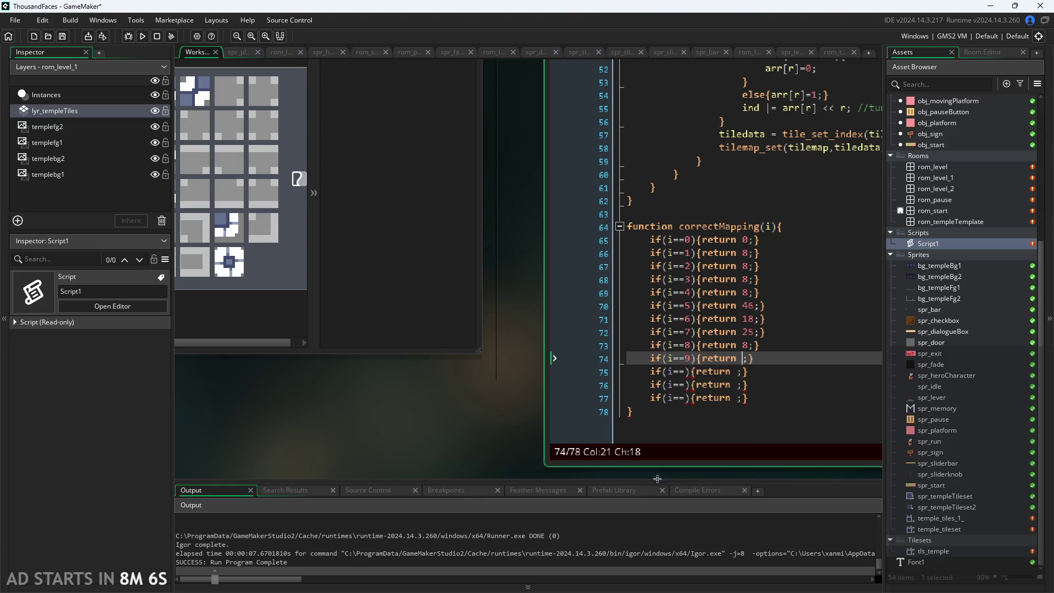
{"action": "mouse_move", "coordinate": [492, 469]}
{"action": "left_mouse_down"}
{"action": "mouse_move", "coordinate": [616, 407]}
{"action": "mouse_move", "coordinate": [386, 408]}
{"action": "mouse_move", "coordinate": [341, 436]}
{"action": "left_mouse_up"}
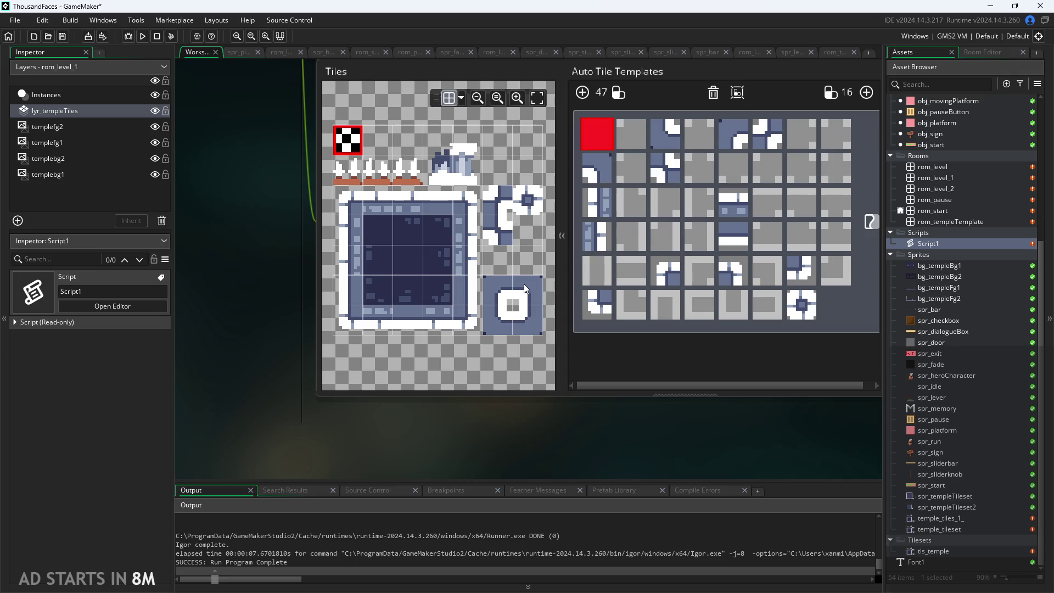
{"action": "scroll", "coordinate": [359, 332], "scroll_direction": "right", "scroll_amount": 5}
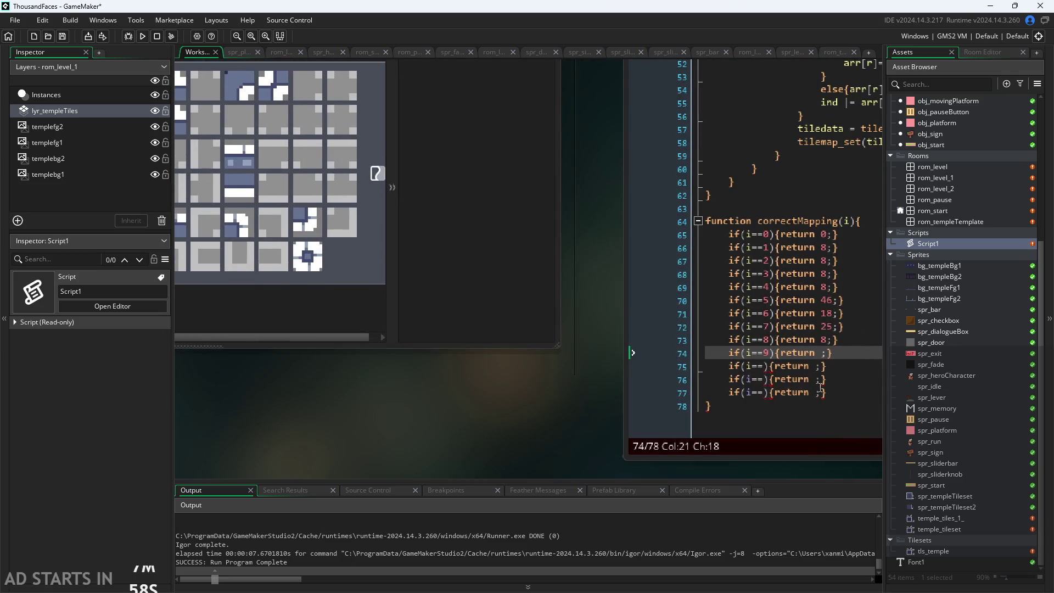
{"action": "left_click", "coordinate": [824, 353]}
{"action": "type", "text": "42"}
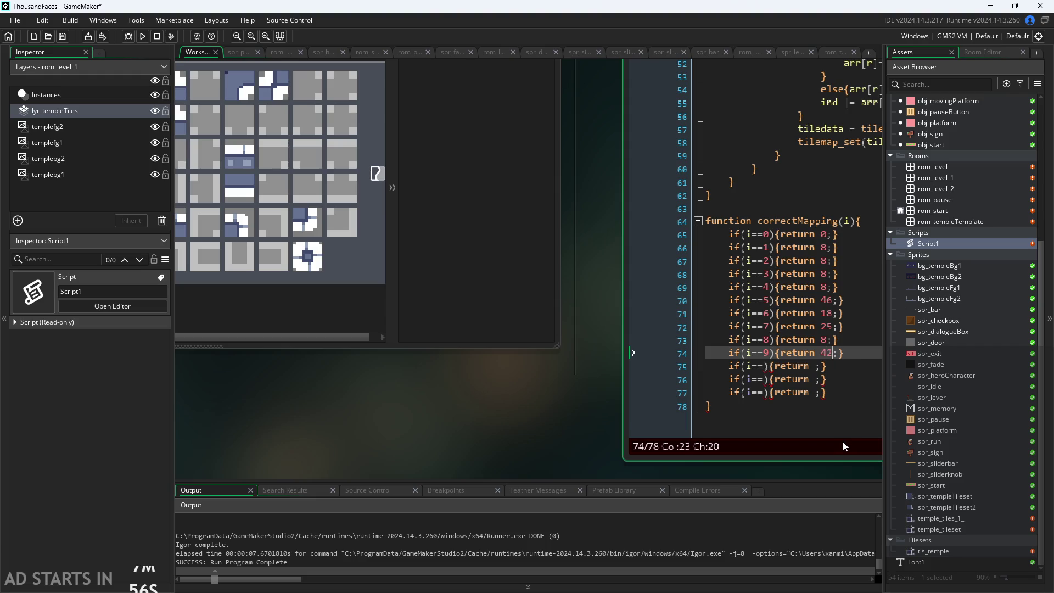
Make line 75 test i==10 and return 14 after comparing with the tile templates.
{"action": "left_click", "coordinate": [817, 366]}
{"action": "left_click", "coordinate": [765, 367]}
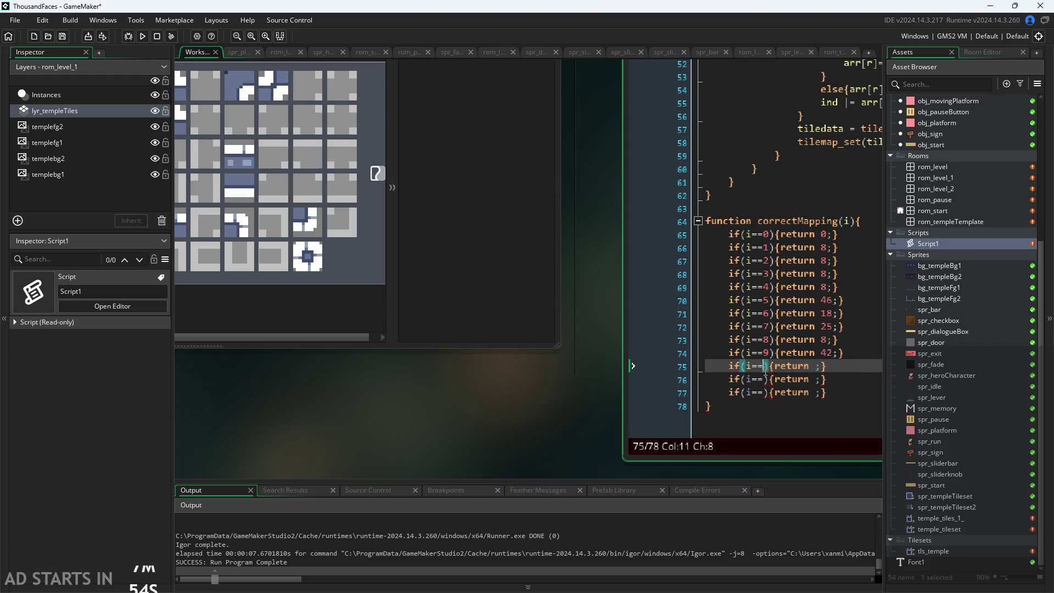
{"action": "type", "text": "10"}
{"action": "left_click", "coordinate": [825, 367]}
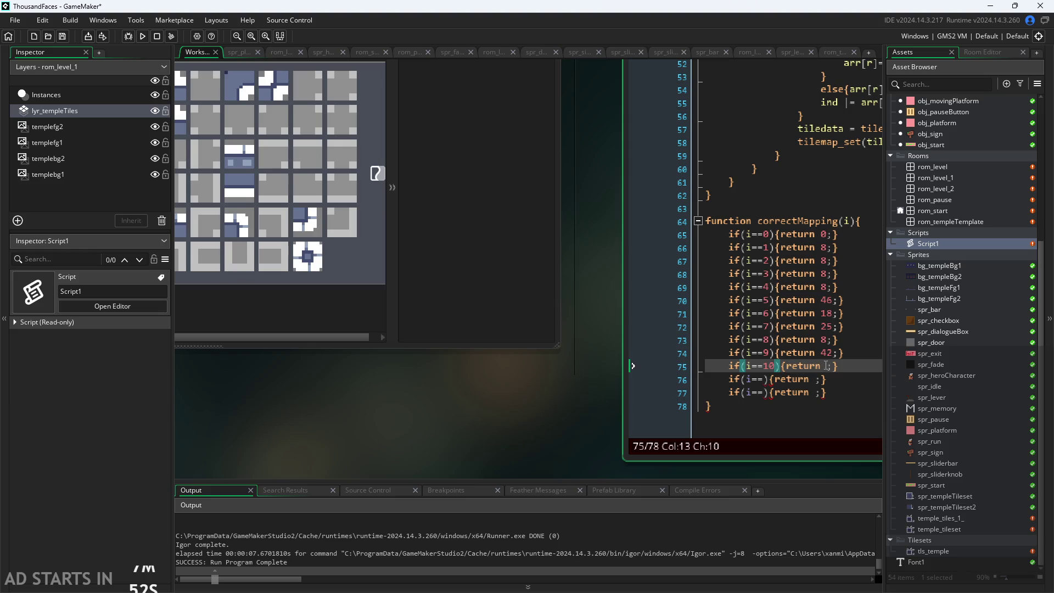
{"action": "scroll", "coordinate": [454, 426], "scroll_direction": "down", "scroll_amount": 1}
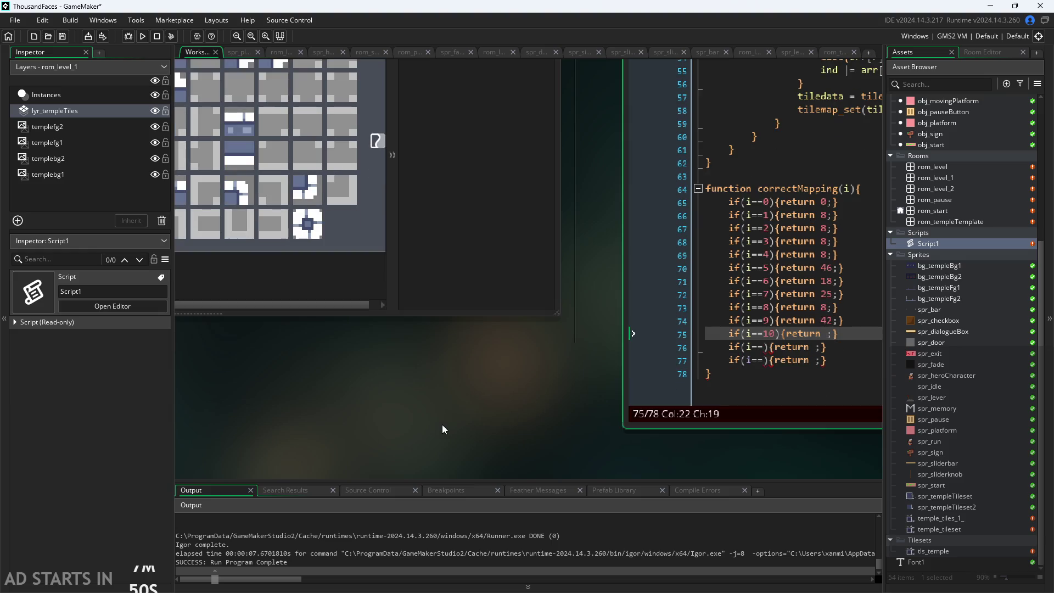
{"action": "mouse_move", "coordinate": [437, 427]}
{"action": "left_mouse_down"}
{"action": "mouse_move", "coordinate": [337, 423]}
{"action": "mouse_move", "coordinate": [639, 456]}
{"action": "mouse_move", "coordinate": [595, 443]}
{"action": "mouse_move", "coordinate": [357, 434]}
{"action": "mouse_move", "coordinate": [708, 424]}
{"action": "left_mouse_up"}
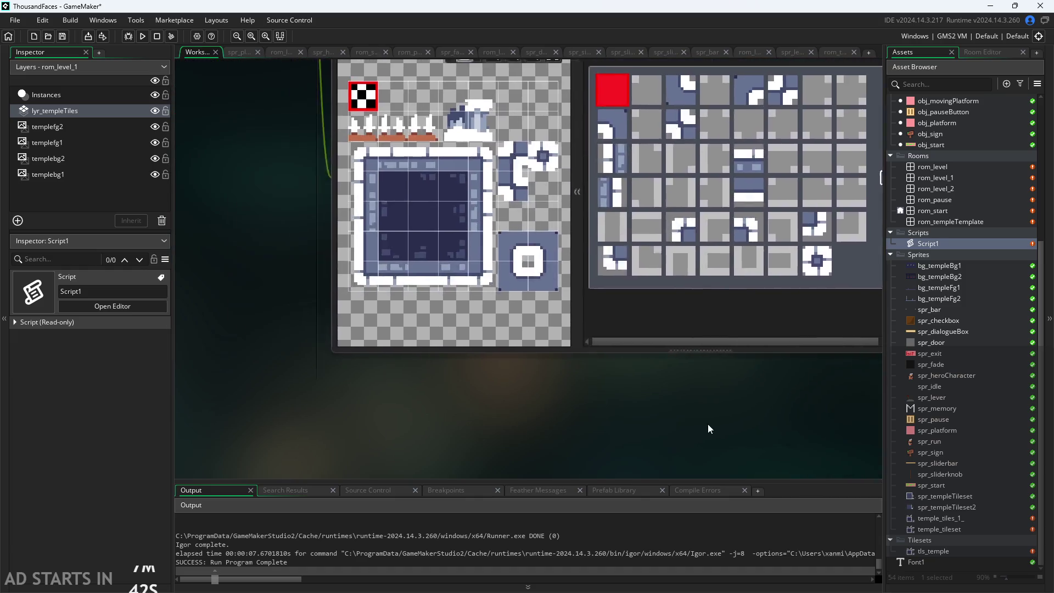
{"action": "mouse_move", "coordinate": [419, 435]}
{"action": "left_mouse_down"}
{"action": "mouse_move", "coordinate": [325, 472]}
{"action": "mouse_move", "coordinate": [277, 464]}
{"action": "left_mouse_up"}
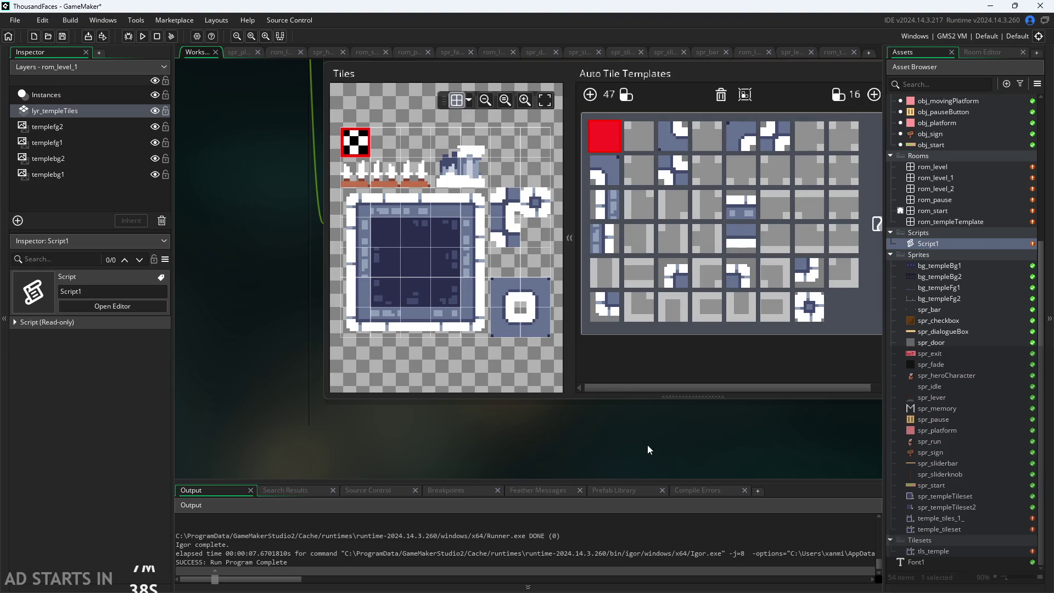
{"action": "left_click_drag", "start_coordinate": [648, 445], "coordinate": [252, 399]}
{"action": "left_click_drag", "start_coordinate": [524, 407], "coordinate": [314, 388]}
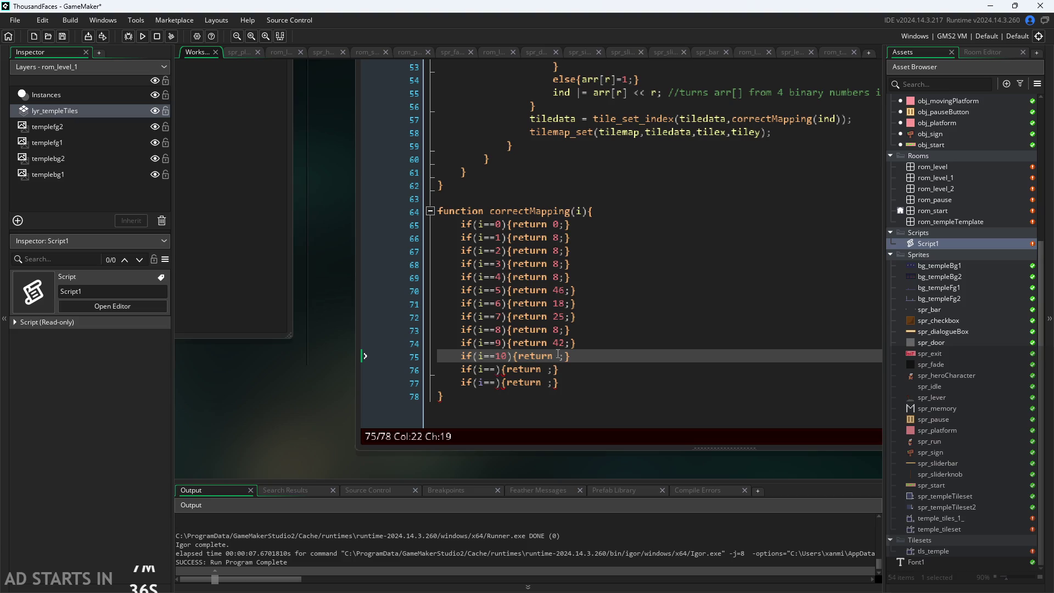
{"action": "left_click", "coordinate": [614, 417]}
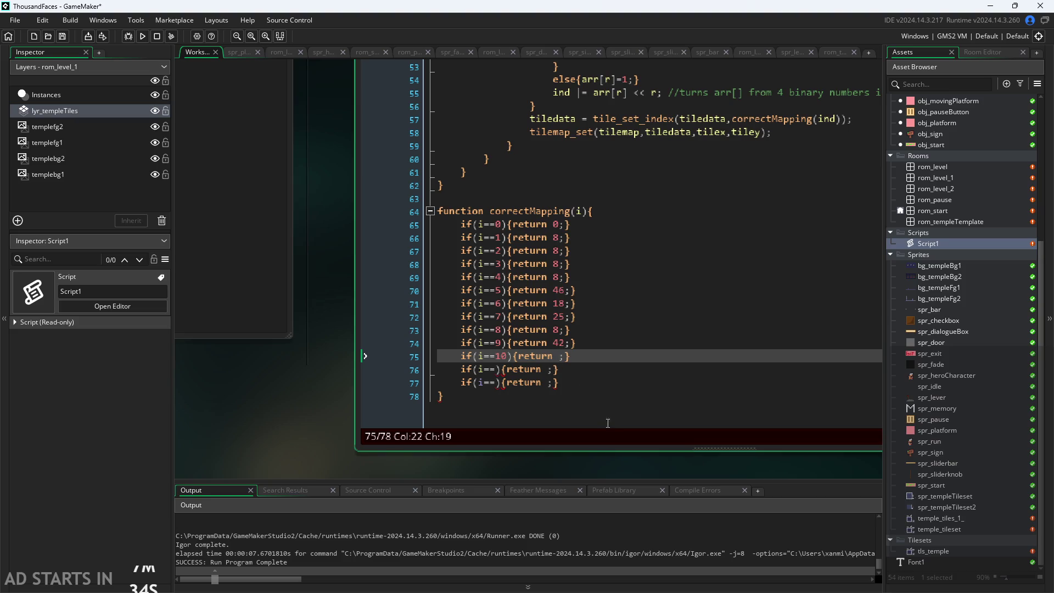
{"action": "type", "text": "14"}
Start line 76 with the condition i==11, leaving its return value blank.
{"action": "left_click", "coordinate": [550, 369]}
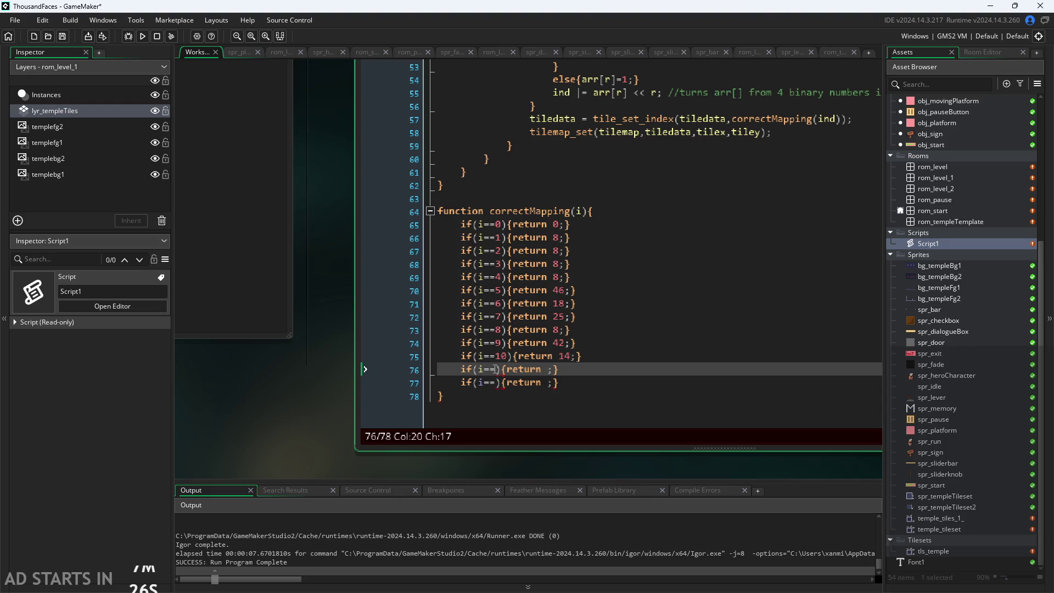
{"action": "left_click", "coordinate": [500, 369]}
{"action": "type", "text": "11"}
{"action": "left_click", "coordinate": [566, 371]}
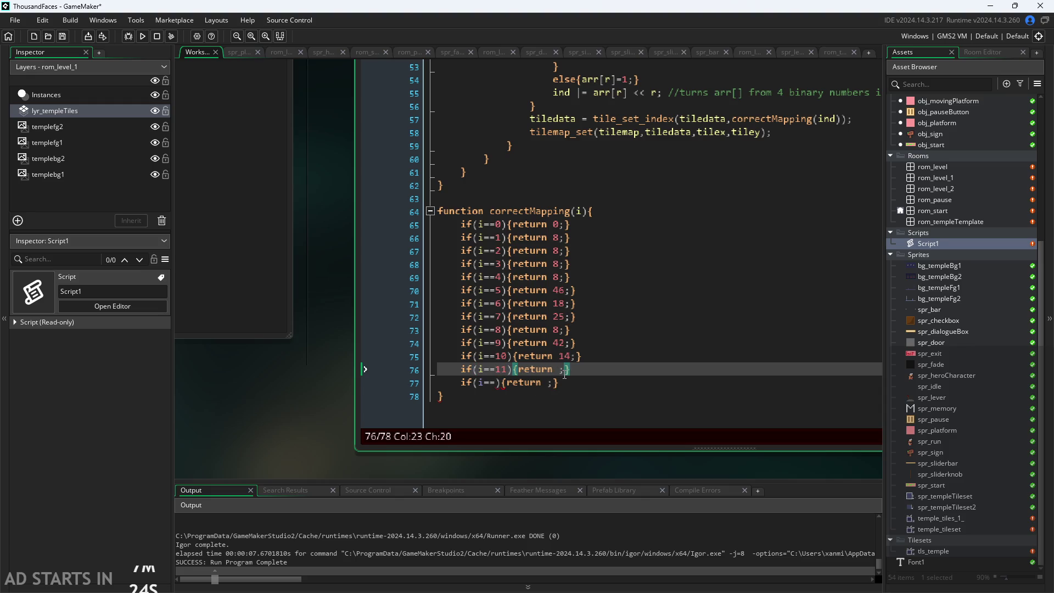
{"action": "key", "text": "Left"}
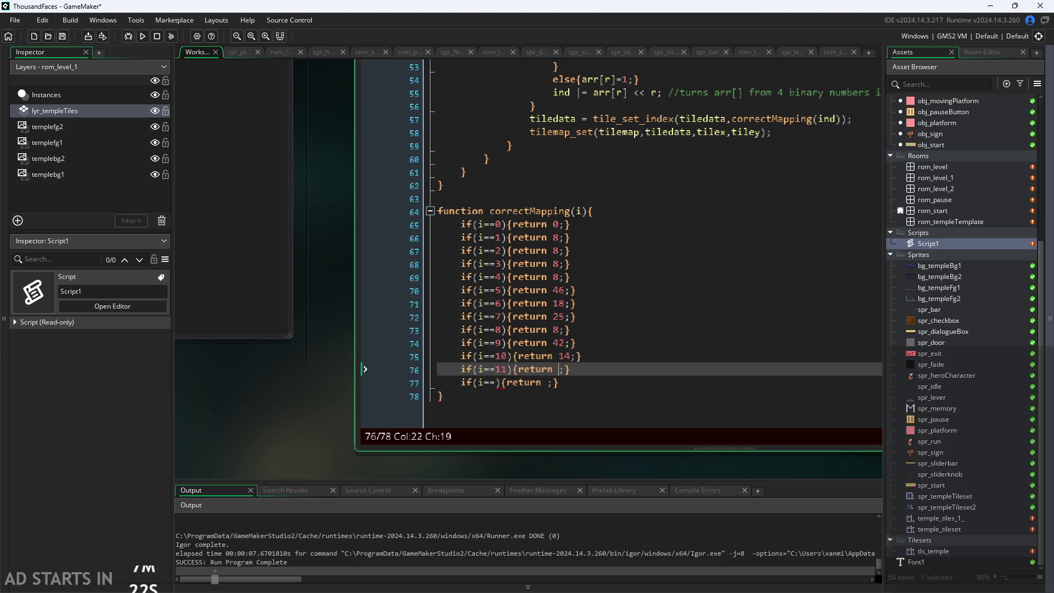
{"action": "scroll", "coordinate": [424, 315], "scroll_direction": "left", "scroll_amount": 5}
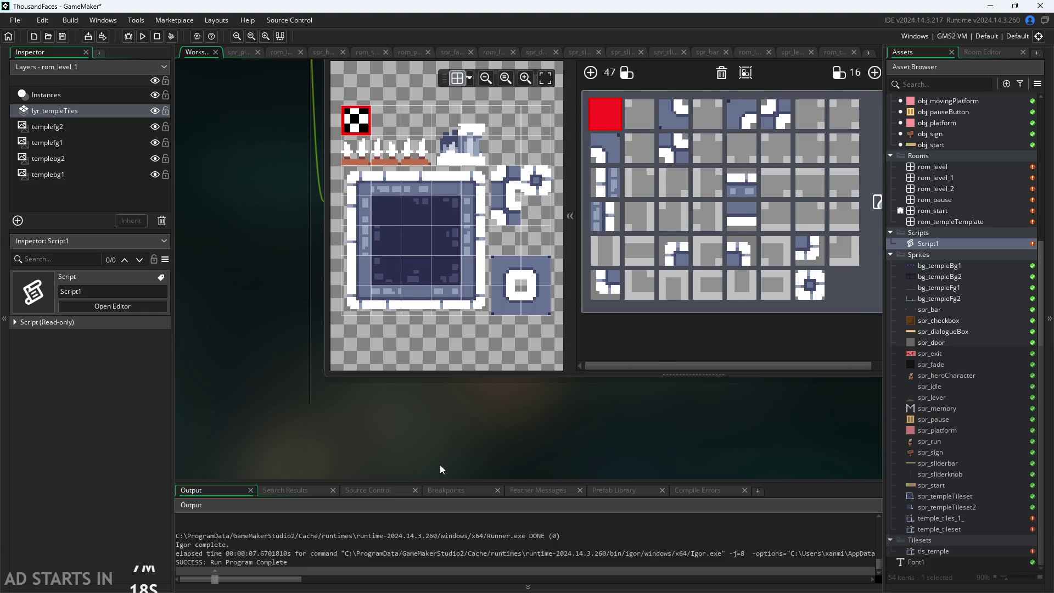
{"action": "left_click_drag", "start_coordinate": [440, 469], "coordinate": [423, 468]}
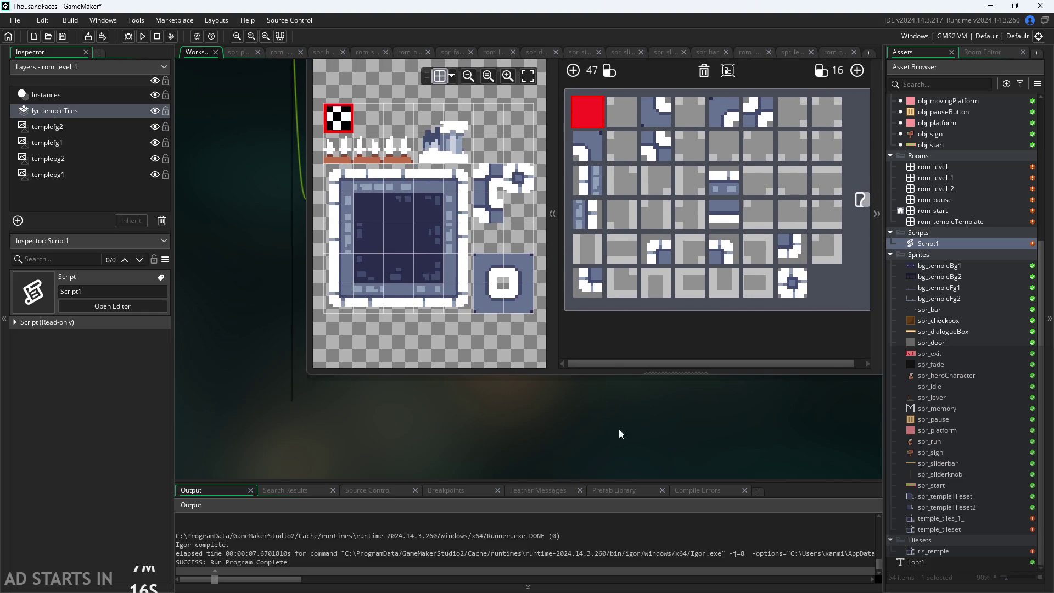
{"action": "key", "text": "ctrl+Tab"}
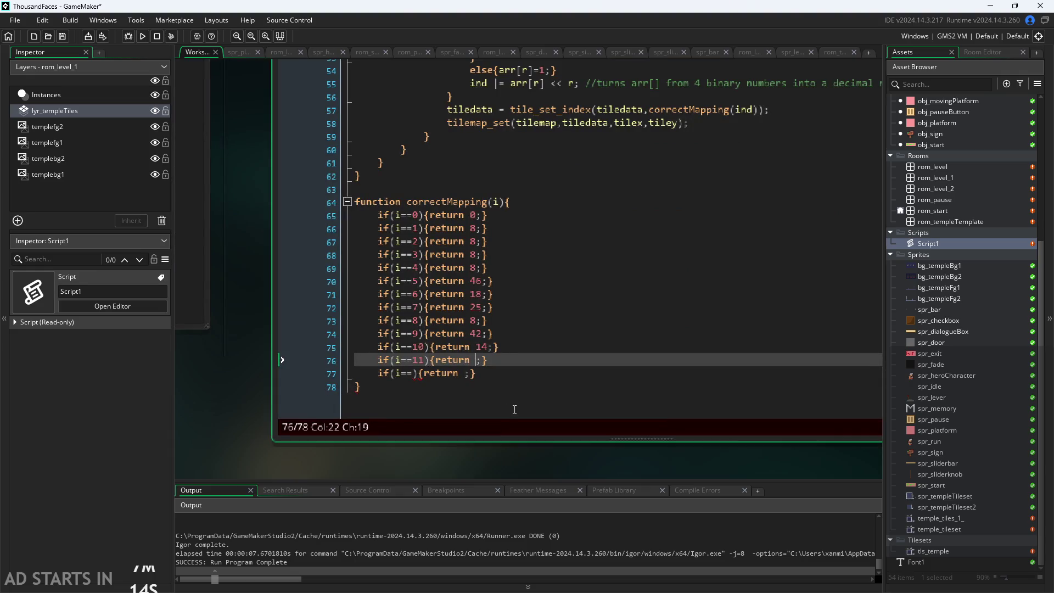
Make case 11 return 21 and fill line 77 so case 12 returns 8.
{"action": "type", "text": "21"}
{"action": "left_click", "coordinate": [418, 373]}
{"action": "type", "text": "12"}
{"action": "left_click", "coordinate": [474, 378]}
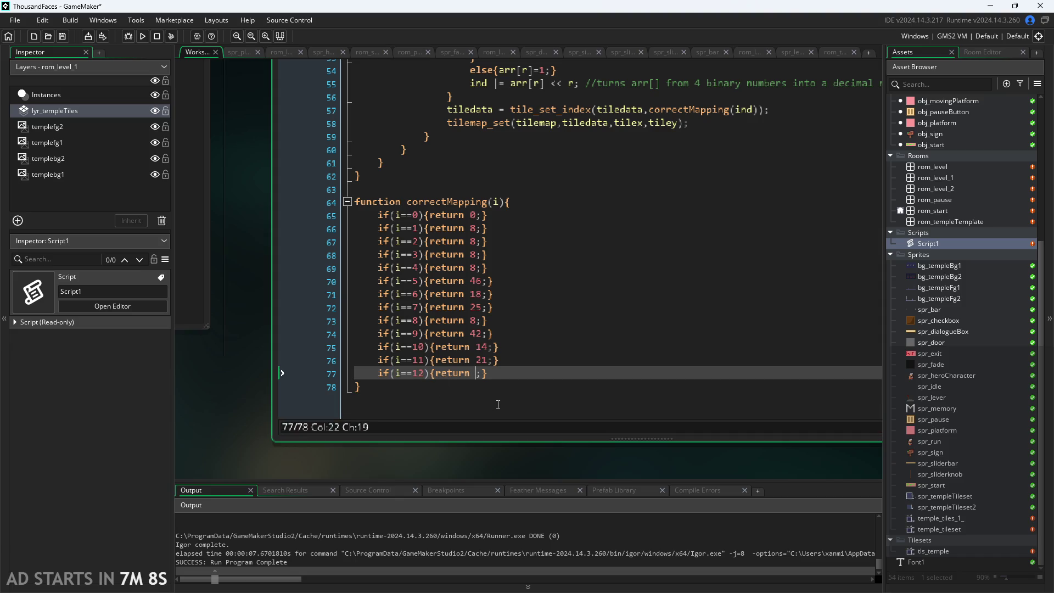
{"action": "type", "text": "8"}
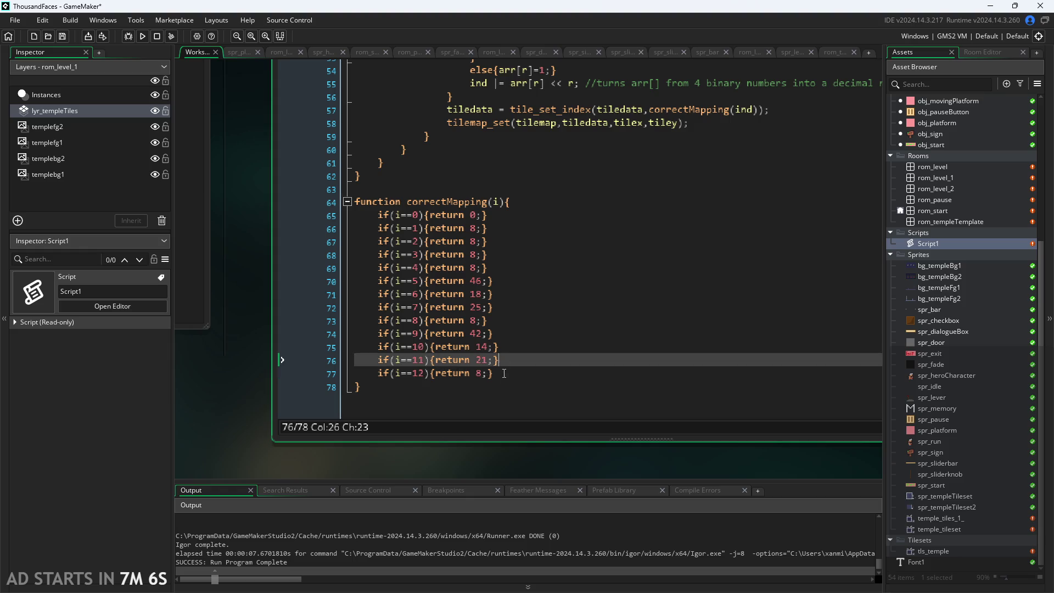
Copy the i==8 case line and paste three copies below line 77.
{"action": "left_click_drag", "start_coordinate": [494, 374], "coordinate": [377, 375]}
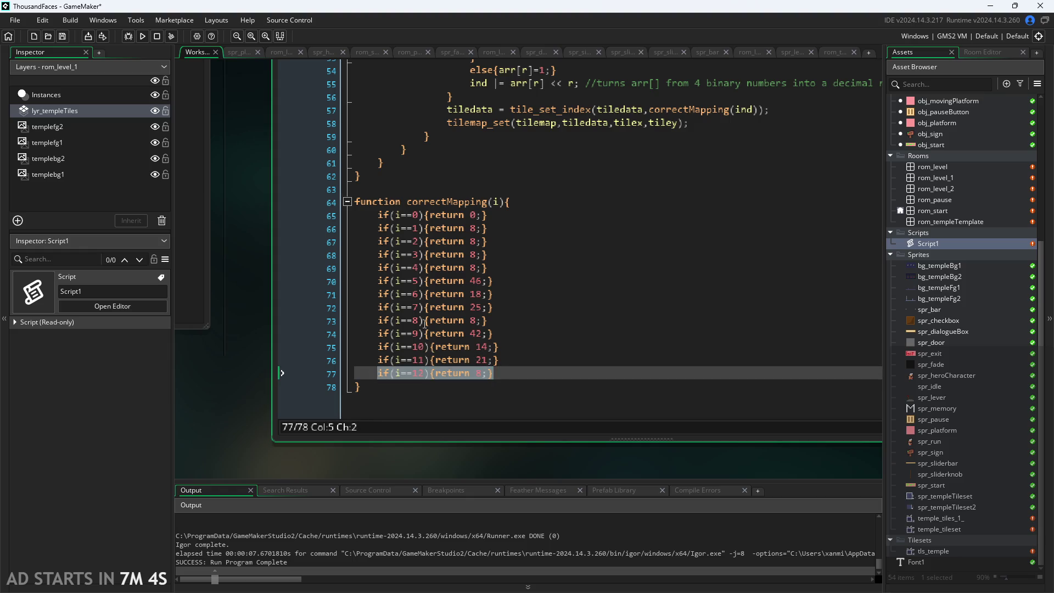
{"action": "left_click_drag", "start_coordinate": [490, 320], "coordinate": [380, 322]}
{"action": "key", "text": "ctrl+c"}
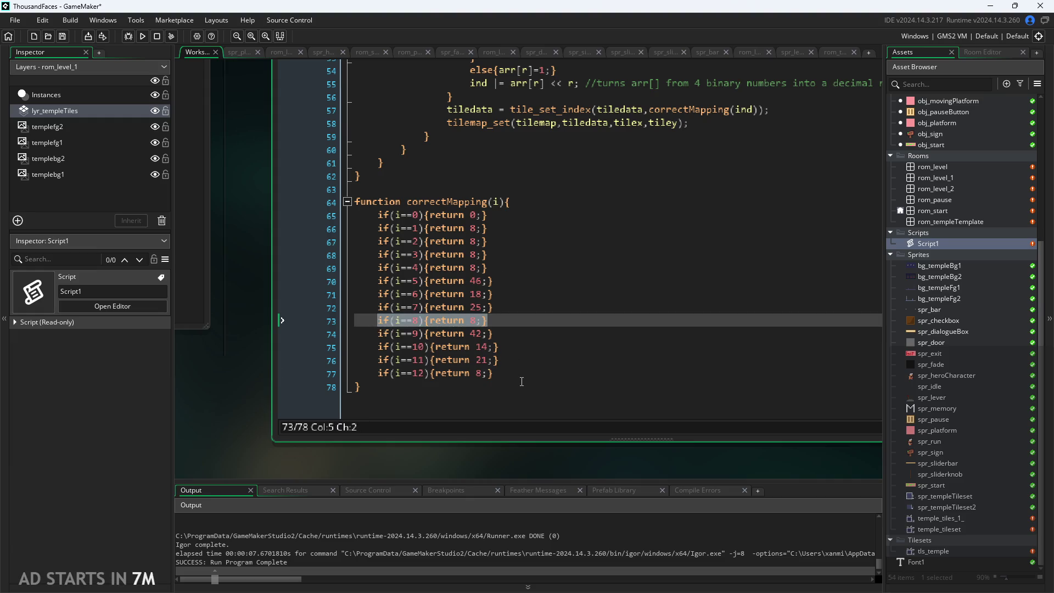
{"action": "left_click", "coordinate": [520, 378]}
{"action": "key", "text": "Return"}
{"action": "key", "text": "ctrl+v"}
{"action": "key", "text": "Return"}
{"action": "key", "text": "ctrl+v"}
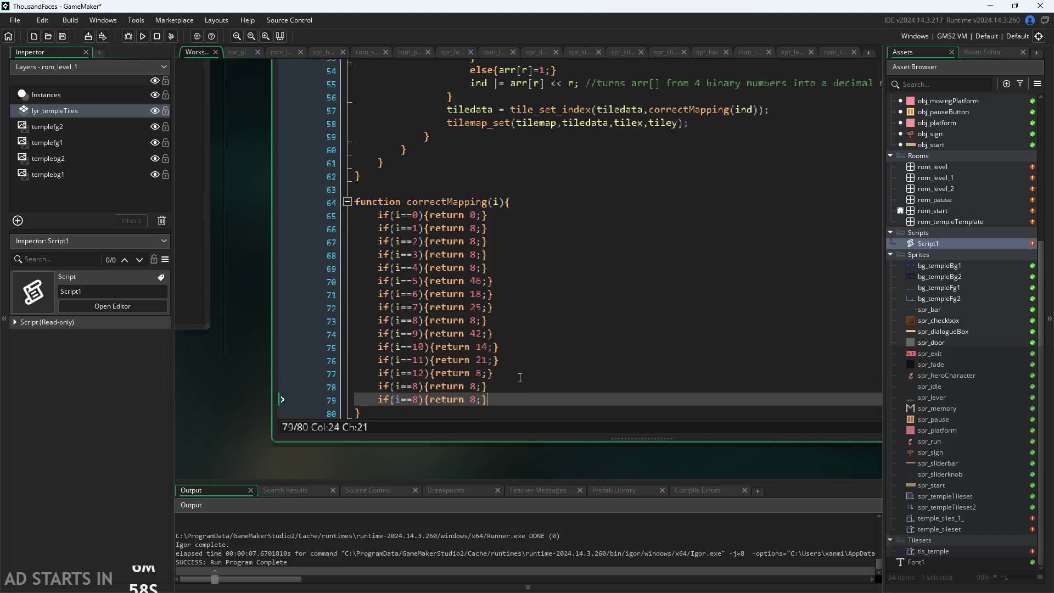
{"action": "key", "text": "Return"}
{"action": "key", "text": "ctrl+v"}
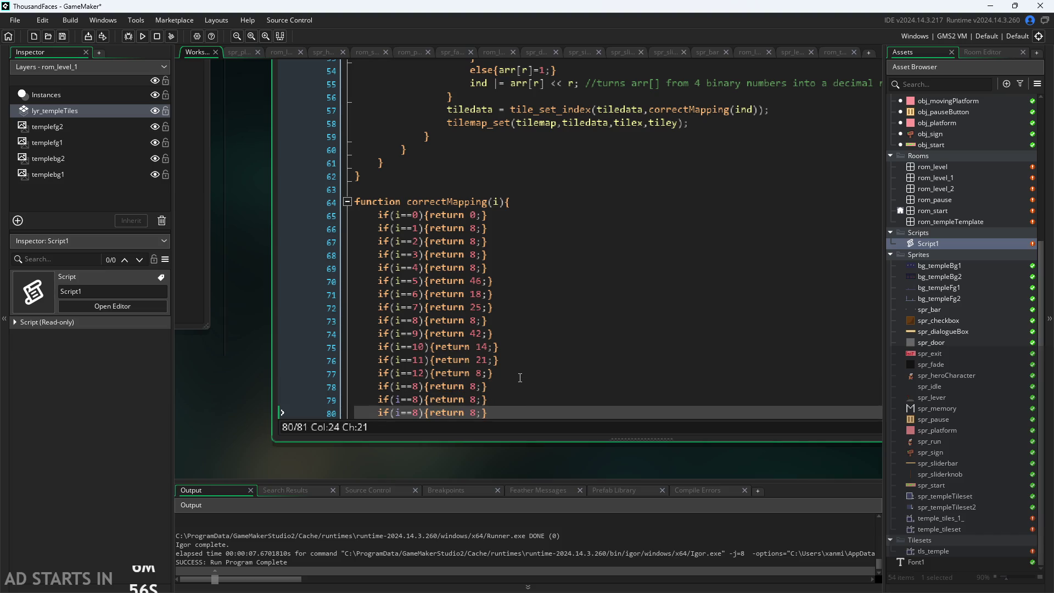
Change the three pasted conditions to test 13, 14 and 15.
{"action": "double_click", "coordinate": [416, 386]}
{"action": "type", "text": "13"}
{"action": "double_click", "coordinate": [415, 399]}
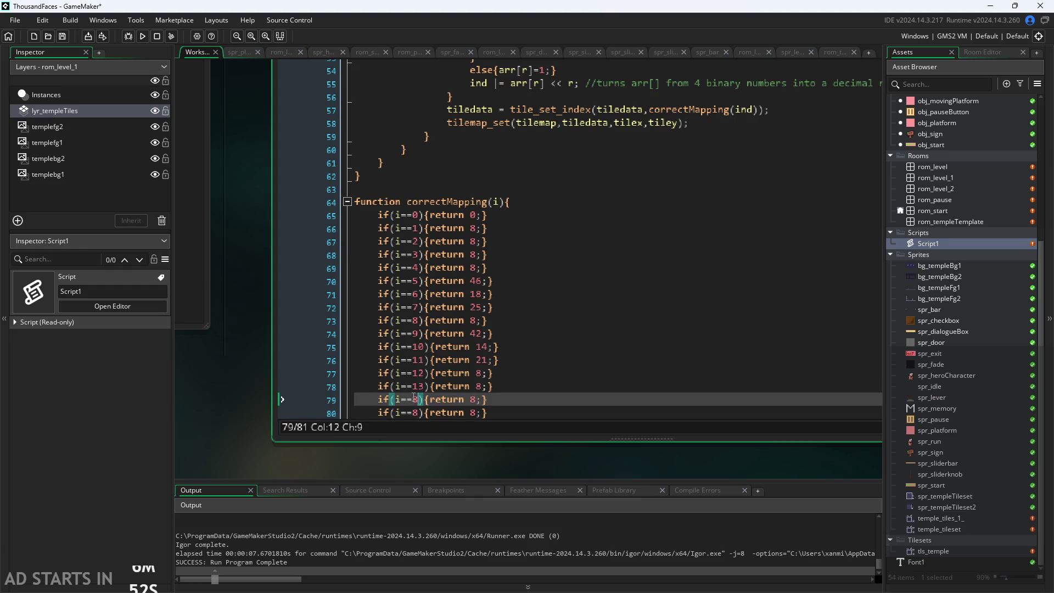
{"action": "type", "text": "14"}
{"action": "key", "text": "Down"}
{"action": "key", "text": "Left"}
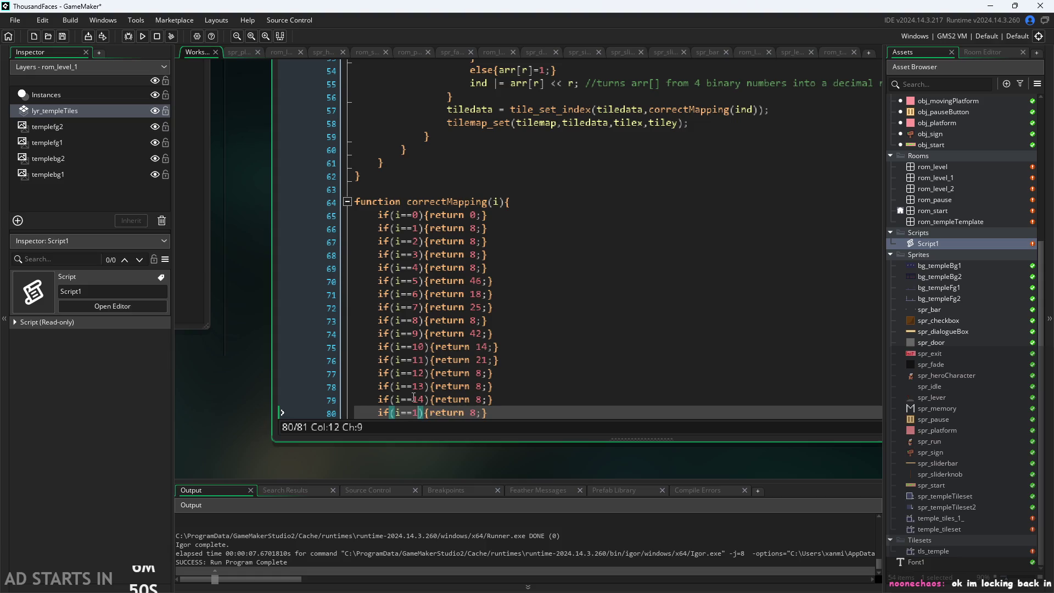
{"action": "type", "text": "5"}
{"action": "scroll", "coordinate": [502, 391], "scroll_direction": "down", "scroll_amount": 1}
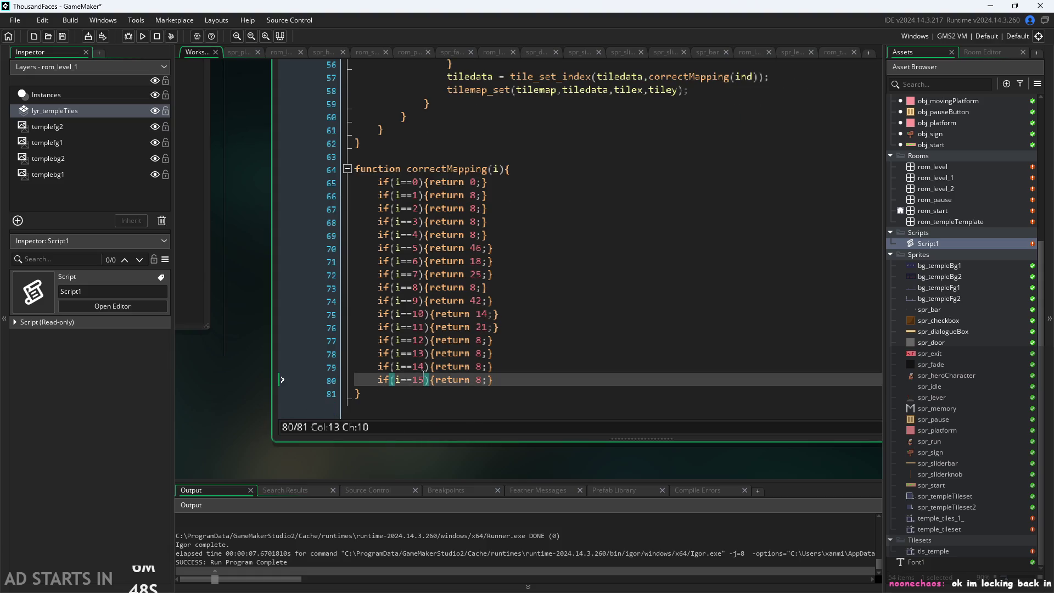
{"action": "left_click", "coordinate": [481, 340]}
{"action": "left_click", "coordinate": [487, 364]}
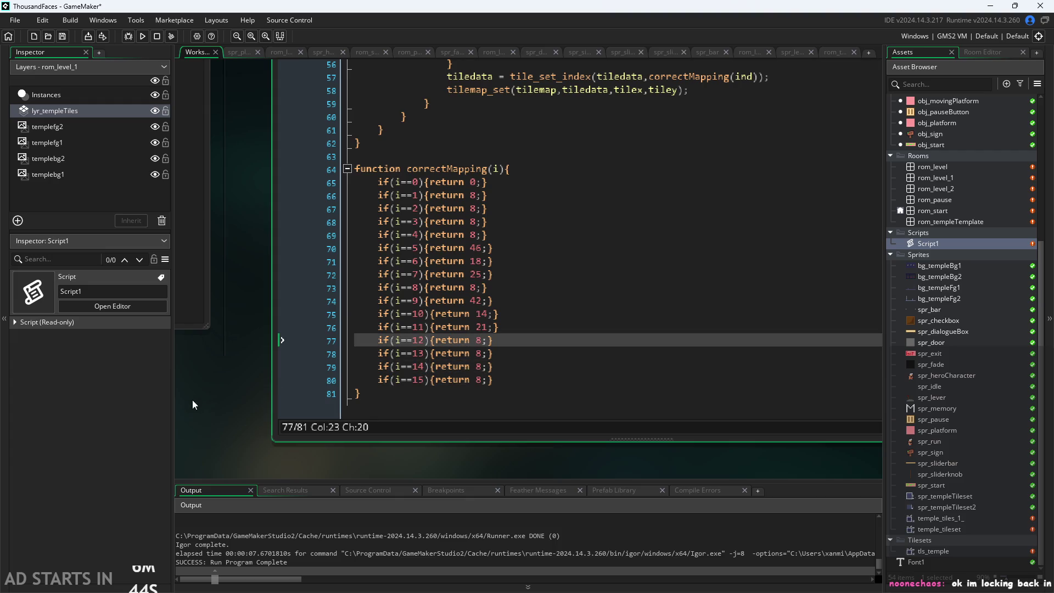
{"action": "mouse_move", "coordinate": [236, 399]}
{"action": "left_mouse_down"}
{"action": "mouse_move", "coordinate": [208, 404]}
{"action": "mouse_move", "coordinate": [216, 408]}
{"action": "left_mouse_up"}
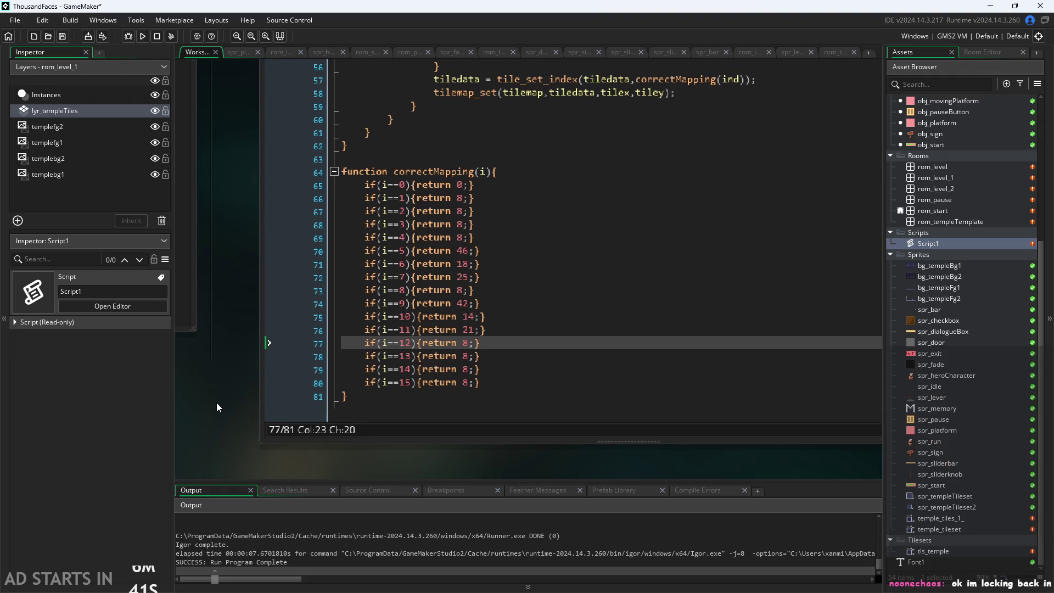
{"action": "left_click", "coordinate": [470, 356]}
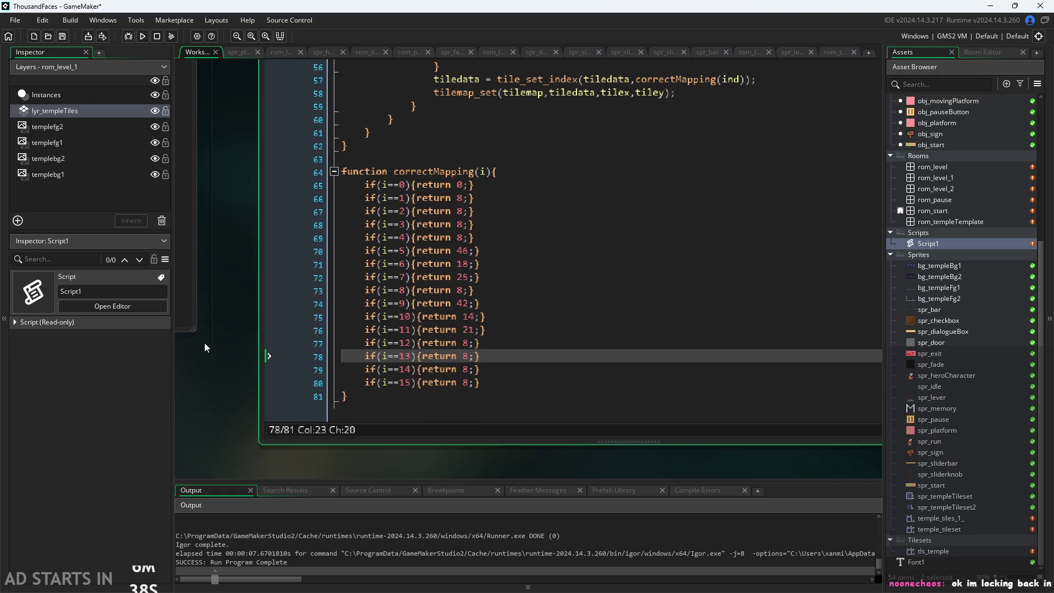
Check the tile index in the Auto Tiling window, then change line 78's return from 8 to 43.
{"action": "mouse_move", "coordinate": [205, 343]}
{"action": "left_mouse_down"}
{"action": "mouse_move", "coordinate": [515, 363]}
{"action": "mouse_move", "coordinate": [443, 407]}
{"action": "mouse_move", "coordinate": [629, 434]}
{"action": "left_mouse_up"}
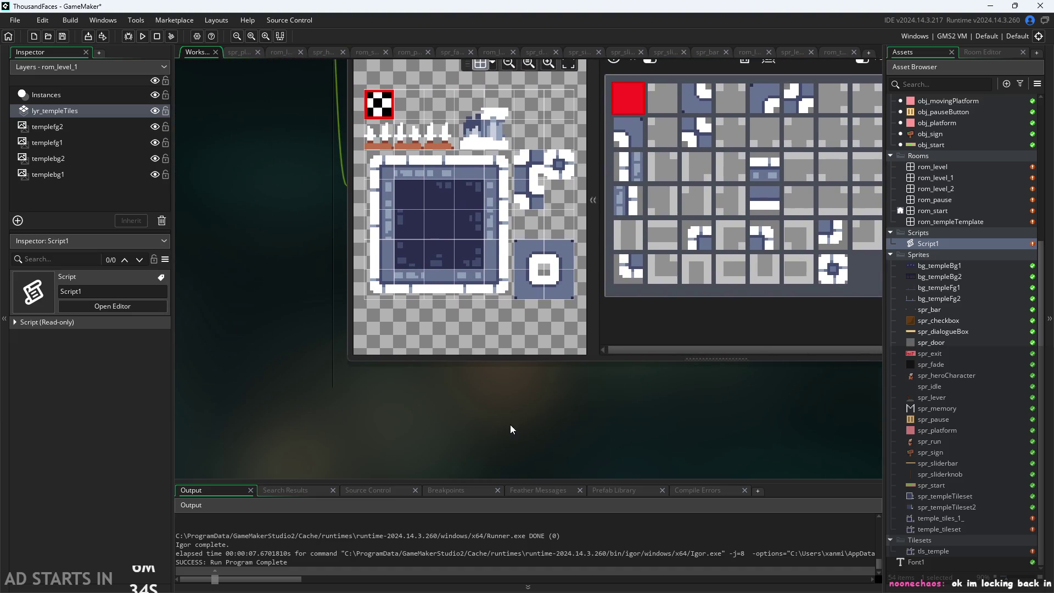
{"action": "mouse_move", "coordinate": [503, 426]}
{"action": "left_mouse_down"}
{"action": "mouse_move", "coordinate": [493, 347]}
{"action": "mouse_move", "coordinate": [427, 330]}
{"action": "mouse_move", "coordinate": [510, 475]}
{"action": "left_mouse_up"}
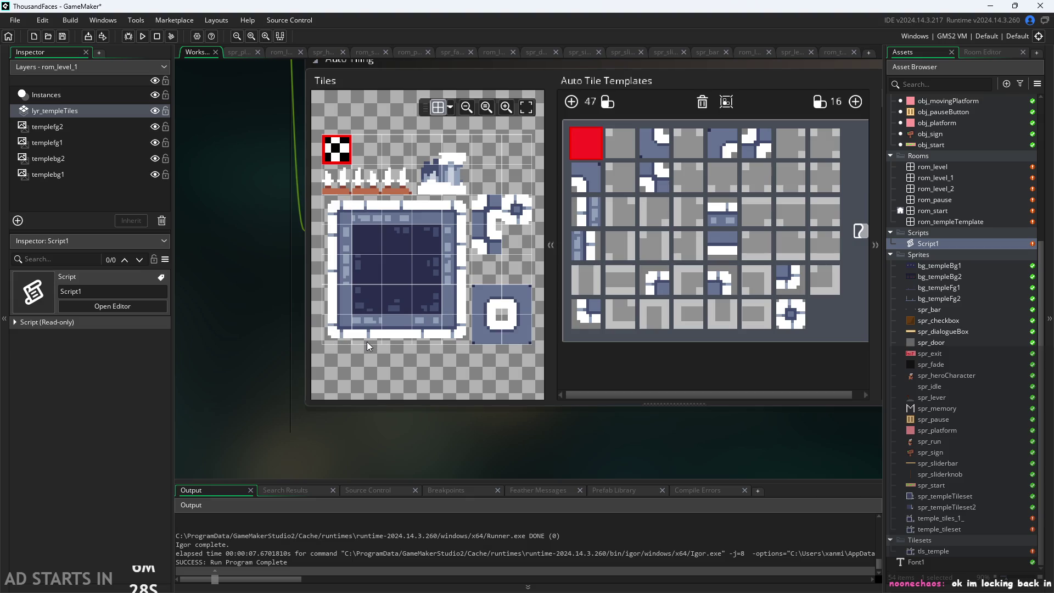
{"action": "scroll", "coordinate": [574, 420], "scroll_direction": "right", "scroll_amount": 10}
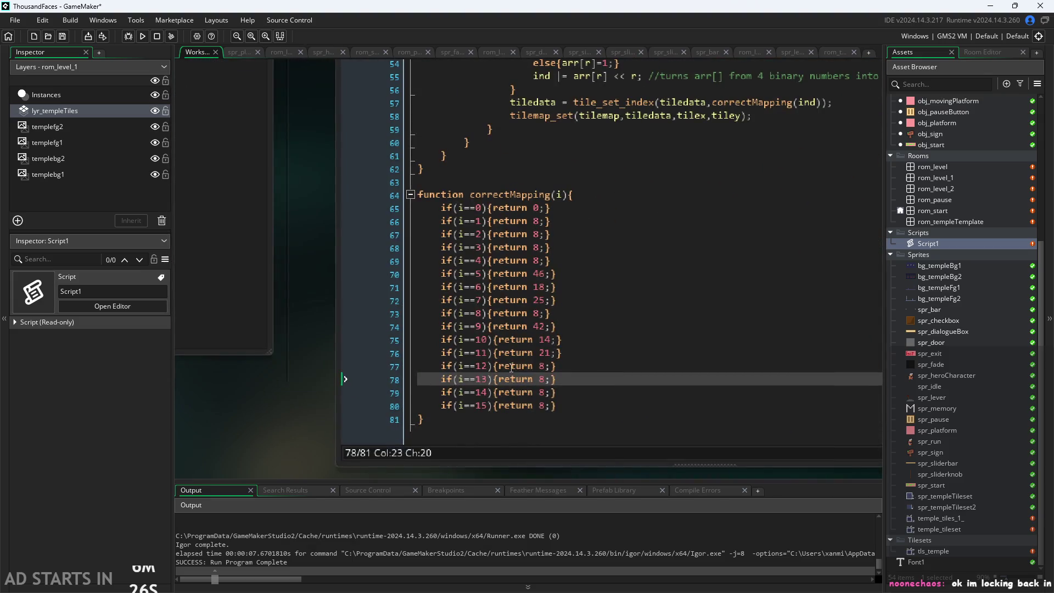
{"action": "key", "text": "BackSpace"}
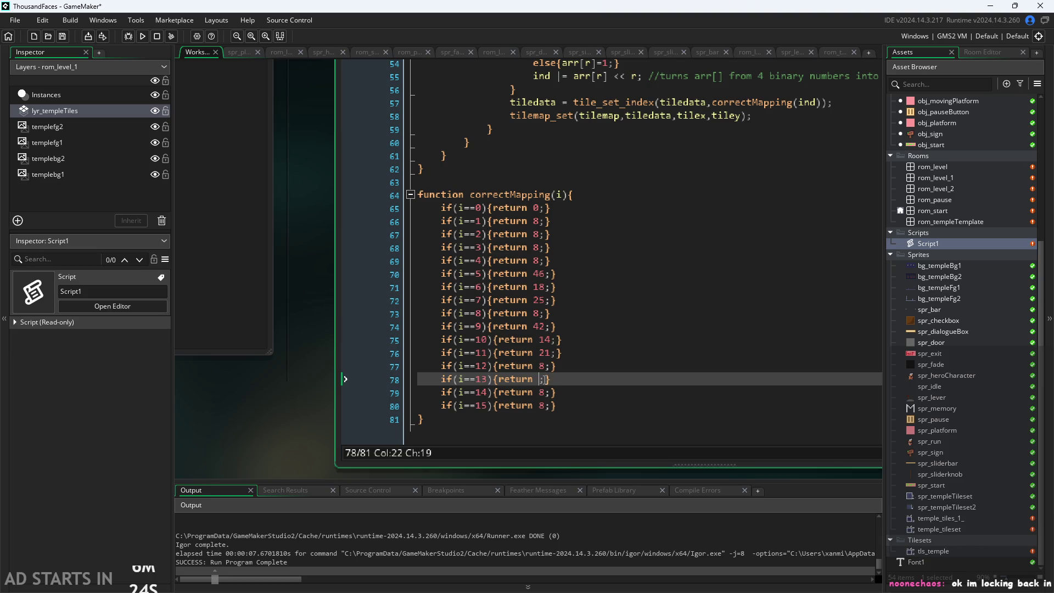
{"action": "type", "text": "43"}
{"action": "left_click", "coordinate": [544, 393]}
{"action": "scroll", "coordinate": [329, 412], "scroll_direction": "left", "scroll_amount": 10}
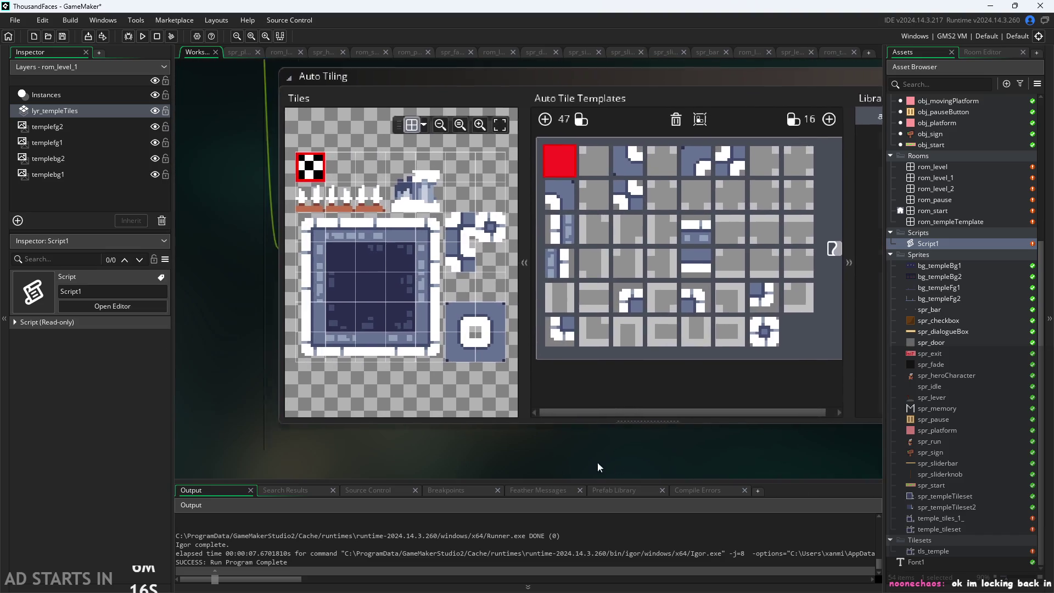
{"action": "scroll", "coordinate": [413, 278], "scroll_direction": "left", "scroll_amount": 3}
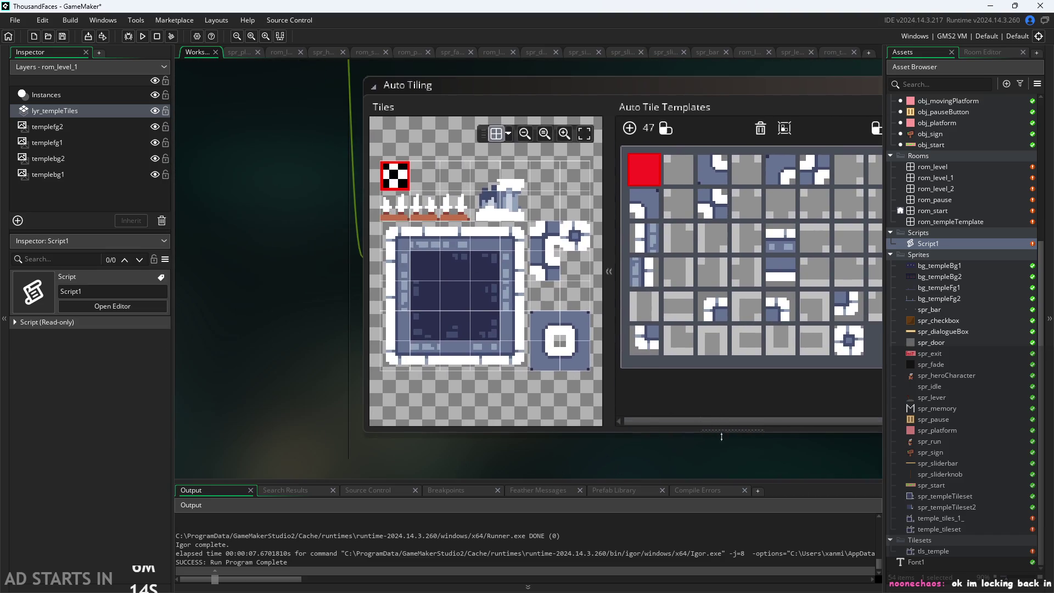
{"action": "scroll", "coordinate": [212, 364], "scroll_direction": "right", "scroll_amount": 10}
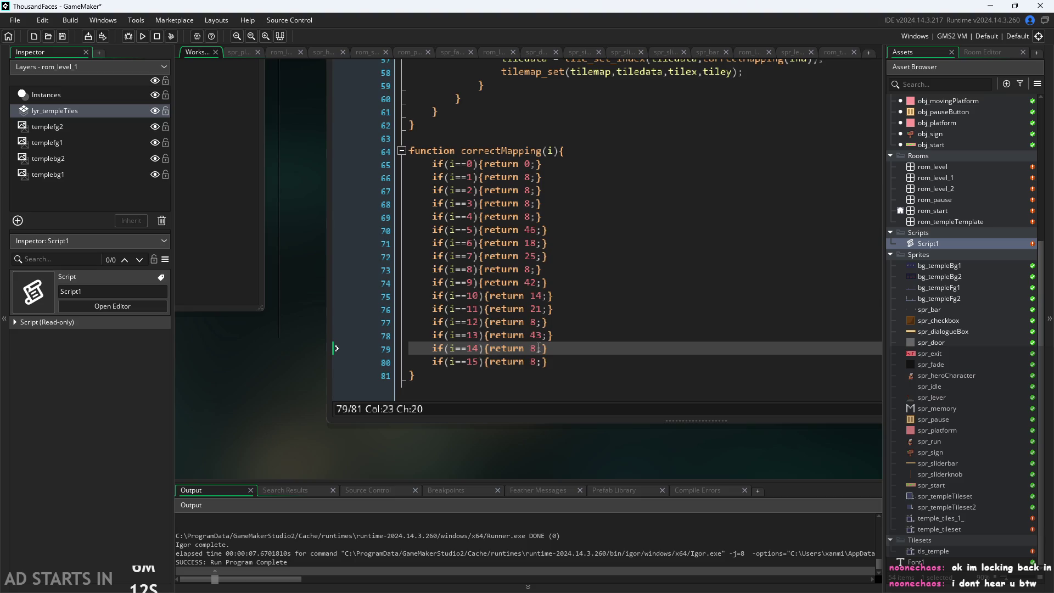
{"action": "left_click", "coordinate": [641, 400]}
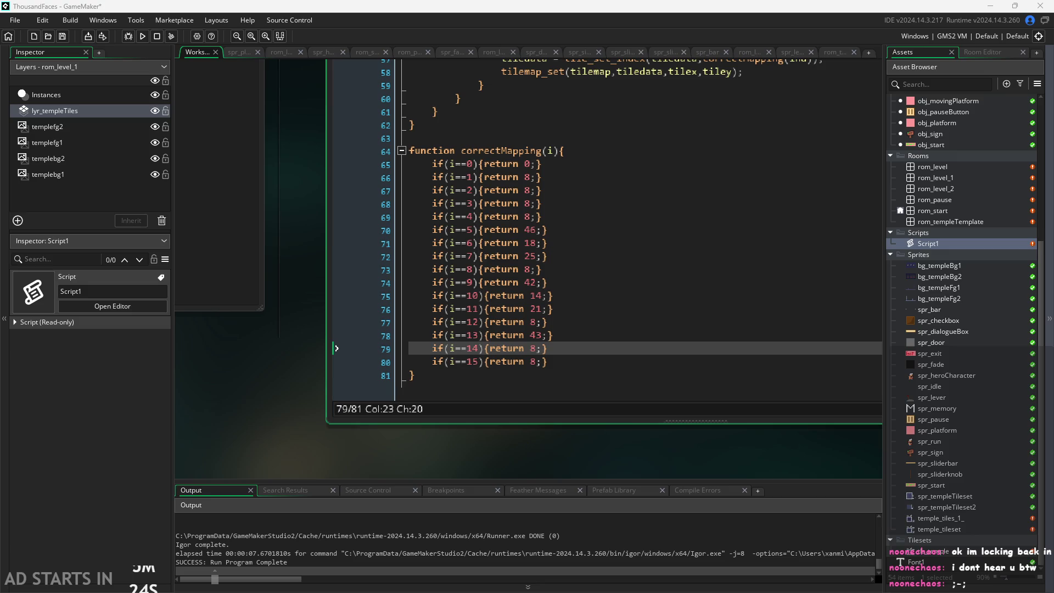
{"action": "left_click", "coordinate": [590, 349]}
{"action": "left_click", "coordinate": [594, 360]}
{"action": "left_click", "coordinate": [525, 351]}
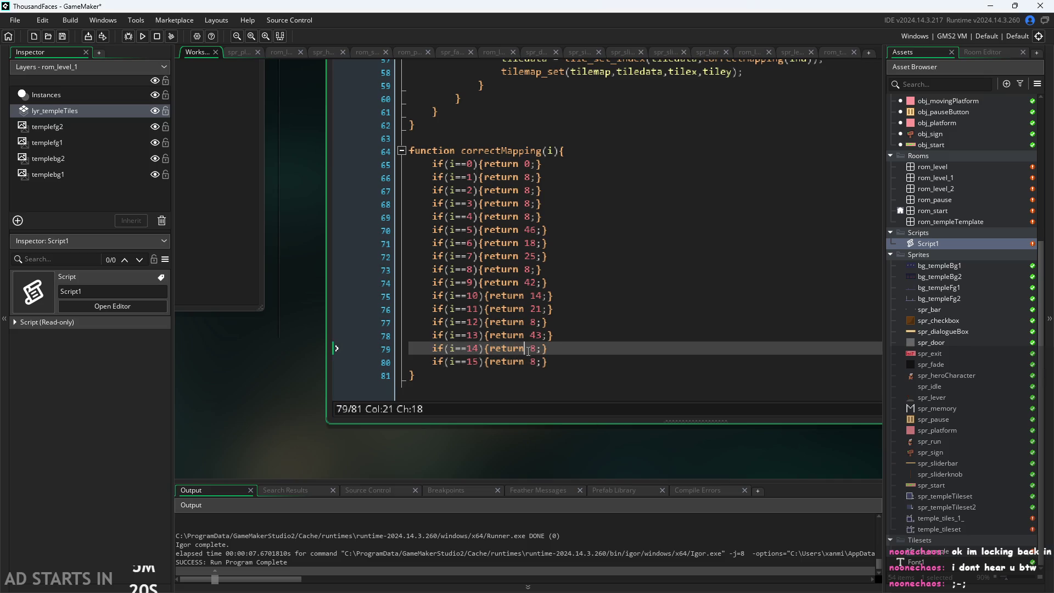
{"action": "key", "text": "Right"}
{"action": "key", "text": "Right"}
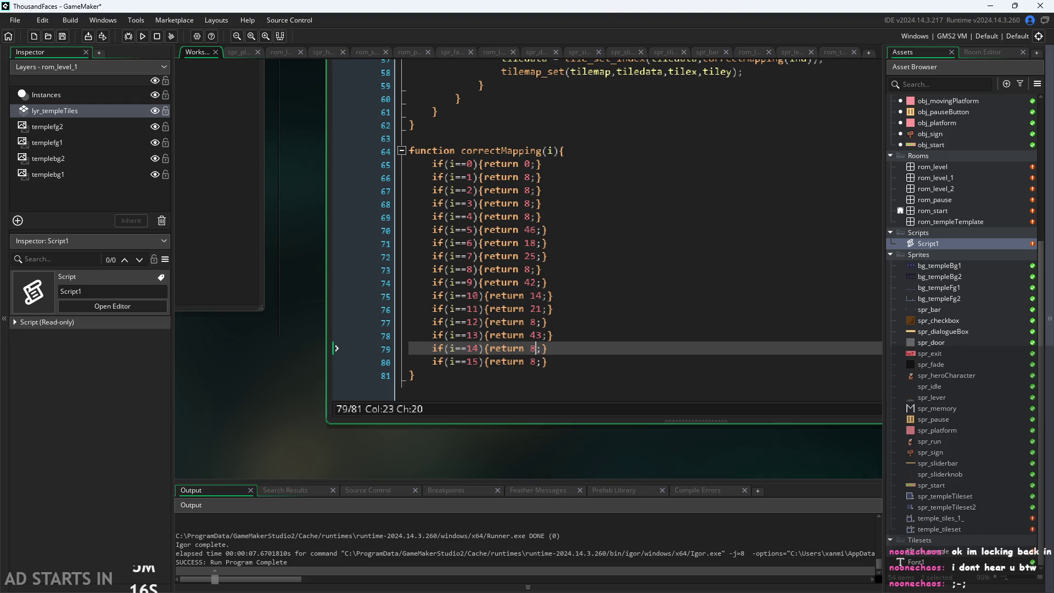
{"action": "key", "text": "alt+Tab"}
{"action": "left_click_drag", "start_coordinate": [485, 172], "coordinate": [643, 168]}
{"action": "key", "text": "alt+Tab"}
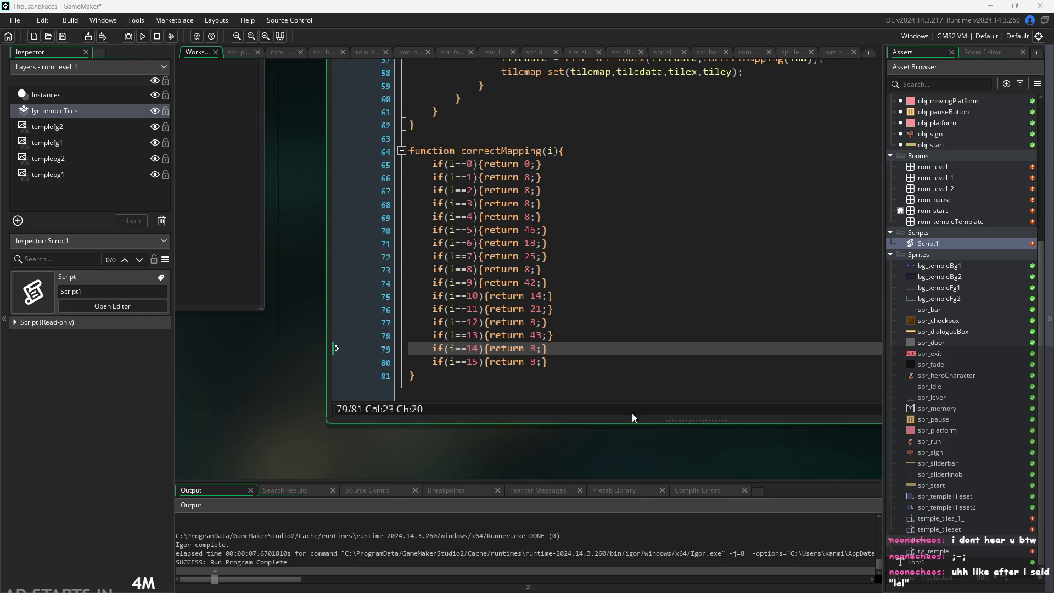
{"action": "left_click", "coordinate": [519, 362]}
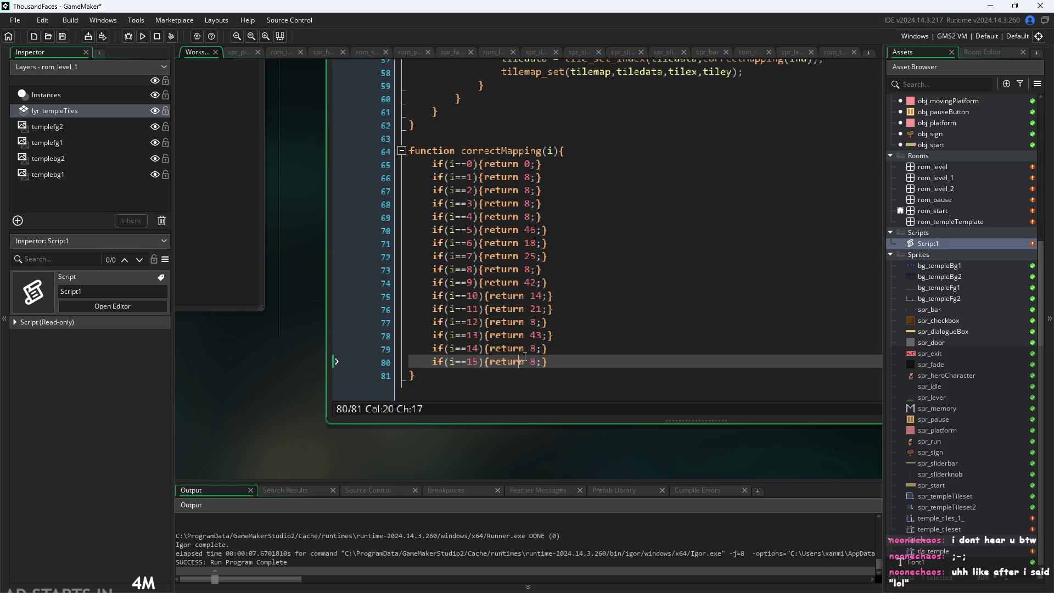
{"action": "left_click", "coordinate": [536, 348]}
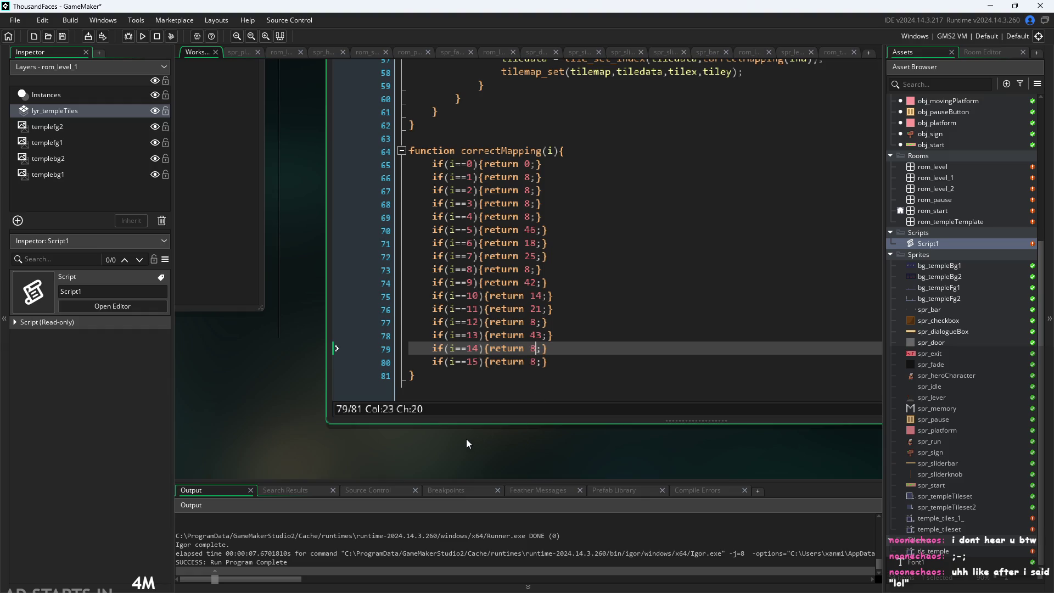
After checking the tile windows, change line 79 so case 14 returns 15.
{"action": "scroll", "coordinate": [450, 439], "scroll_direction": "left", "scroll_amount": 5}
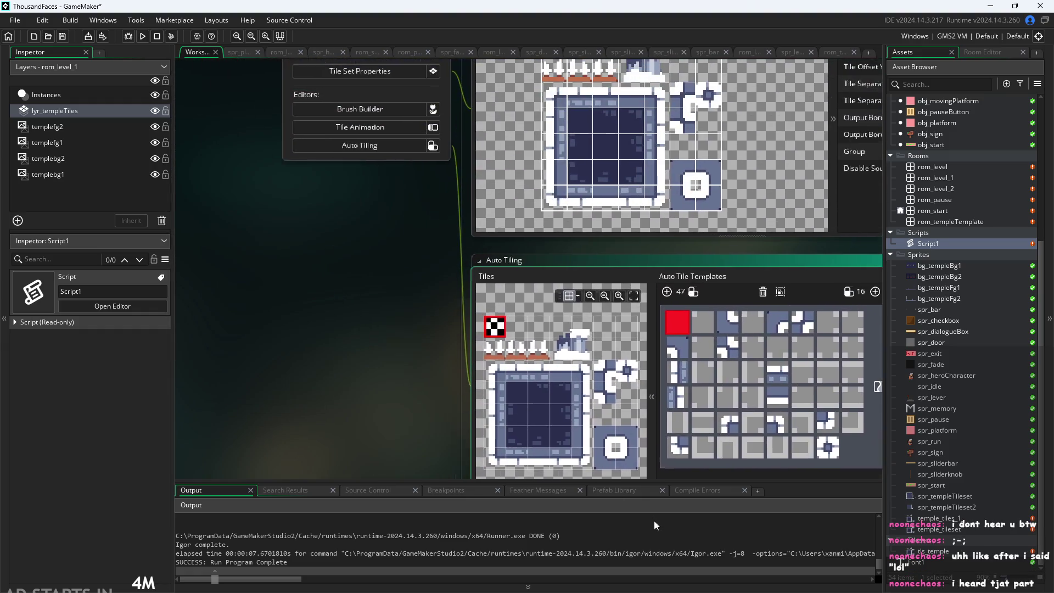
{"action": "scroll", "coordinate": [424, 248], "scroll_direction": "right", "scroll_amount": 5}
{"action": "scroll", "coordinate": [423, 248], "scroll_direction": "up", "scroll_amount": 3}
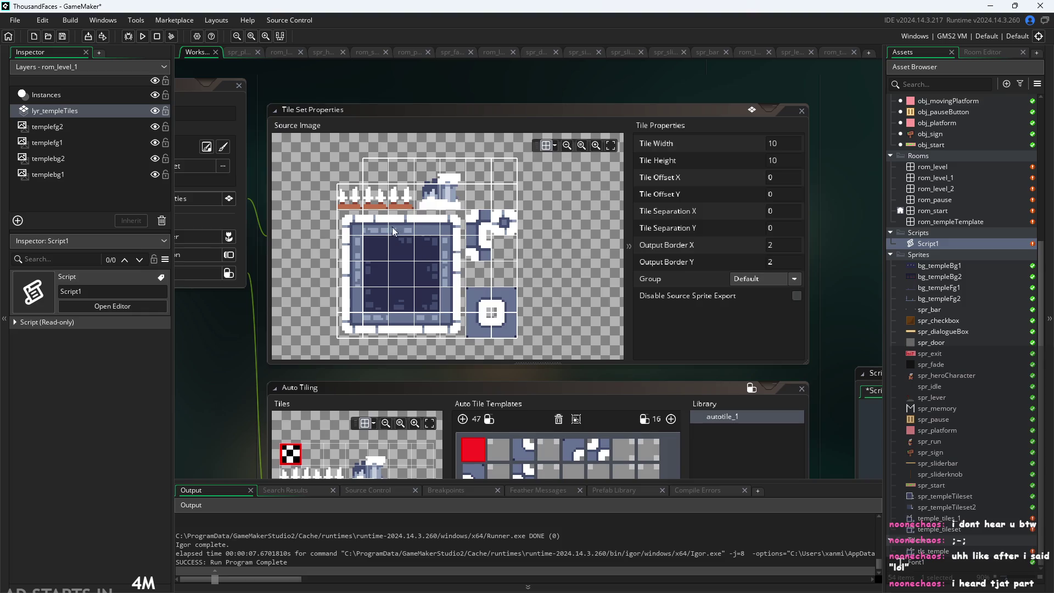
{"action": "scroll", "coordinate": [235, 404], "scroll_direction": "right", "scroll_amount": 5}
{"action": "scroll", "coordinate": [235, 403], "scroll_direction": "down", "scroll_amount": 4}
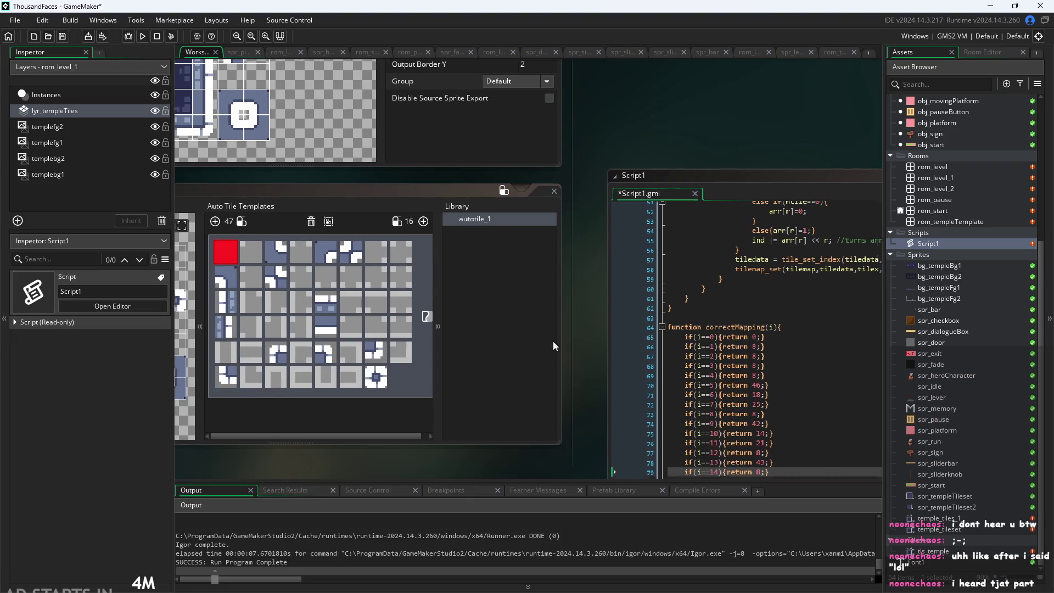
{"action": "scroll", "coordinate": [553, 340], "scroll_direction": "right", "scroll_amount": 5}
{"action": "scroll", "coordinate": [553, 341], "scroll_direction": "down", "scroll_amount": 4}
{"action": "left_click", "coordinate": [583, 362]}
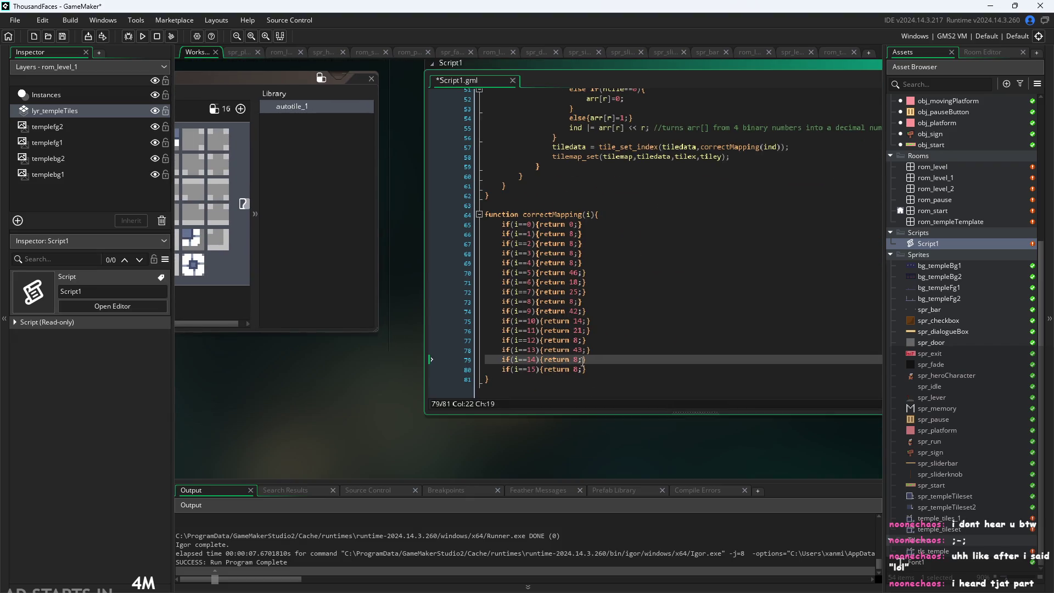
{"action": "key", "text": "BackSpace"}
{"action": "type", "text": "15"}
Delete the old 8 return value from the i==15 case on line 80.
{"action": "key", "text": "Down"}
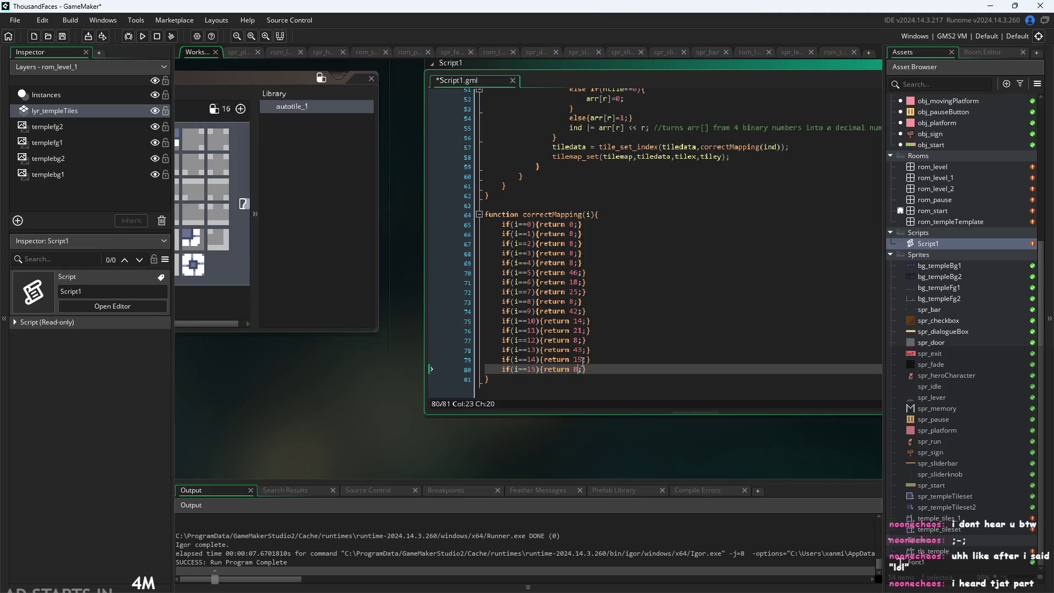
{"action": "key", "text": "Left"}
{"action": "key", "text": "BackSpace"}
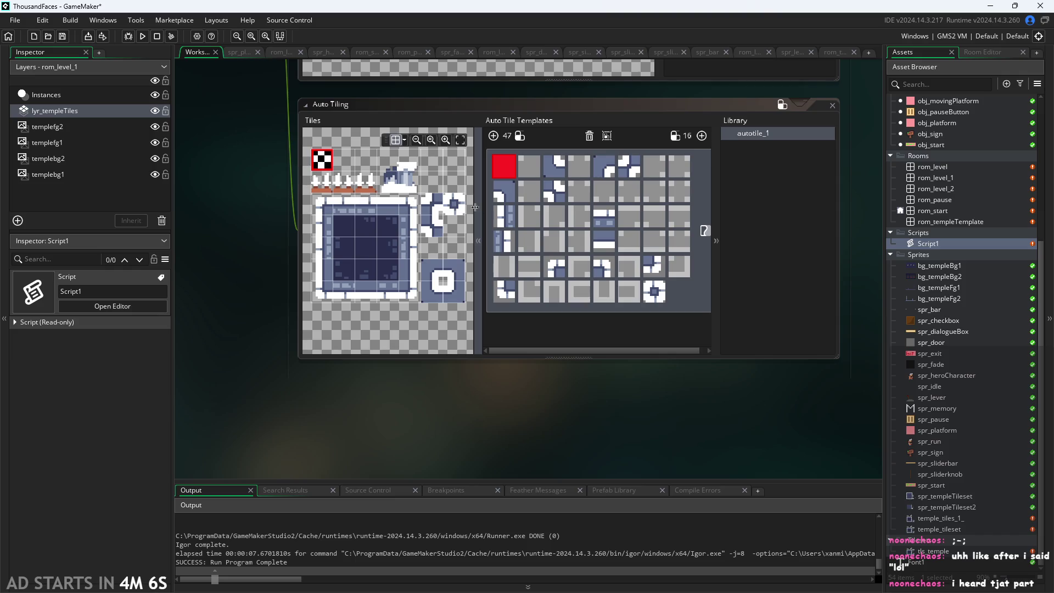
{"action": "scroll", "coordinate": [455, 231], "scroll_direction": "up", "scroll_amount": 2}
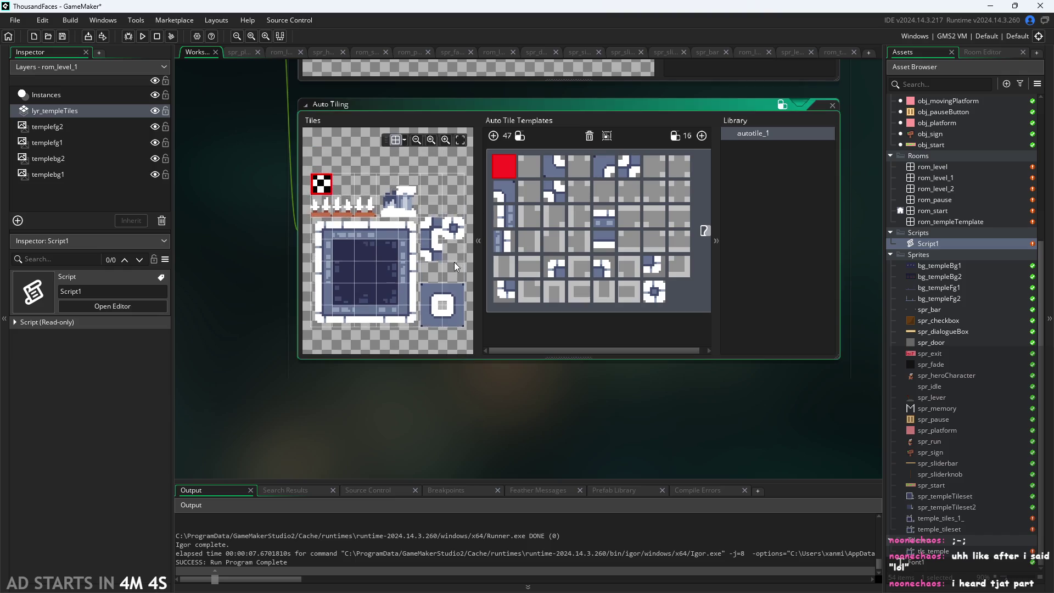
{"action": "scroll", "coordinate": [455, 259], "scroll_direction": "down", "scroll_amount": 1}
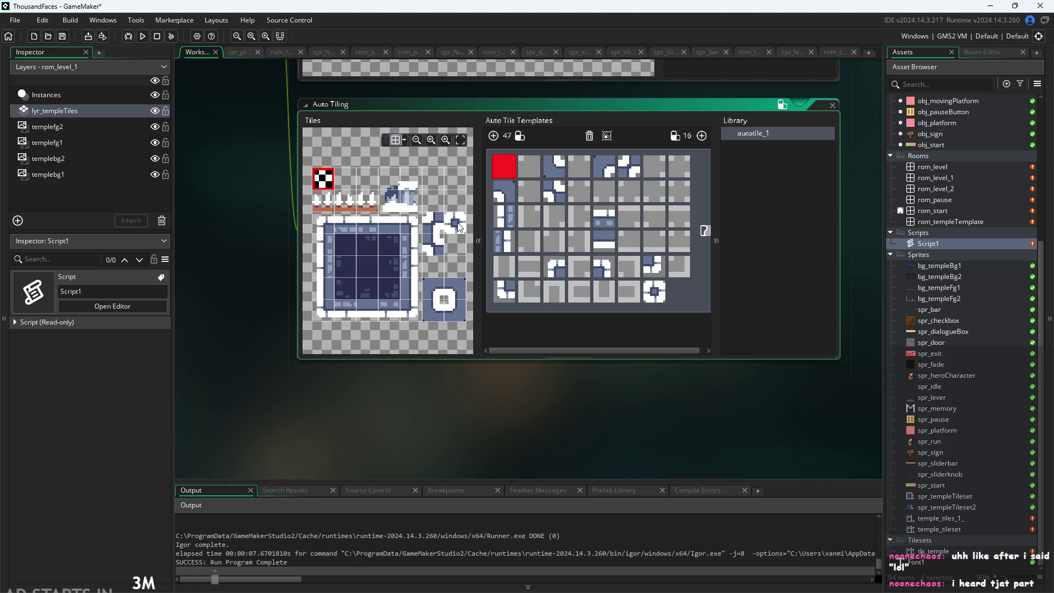
Change the return value on line 65 from 0 to 20.
{"action": "left_click_drag", "start_coordinate": [631, 378], "coordinate": [540, 382]}
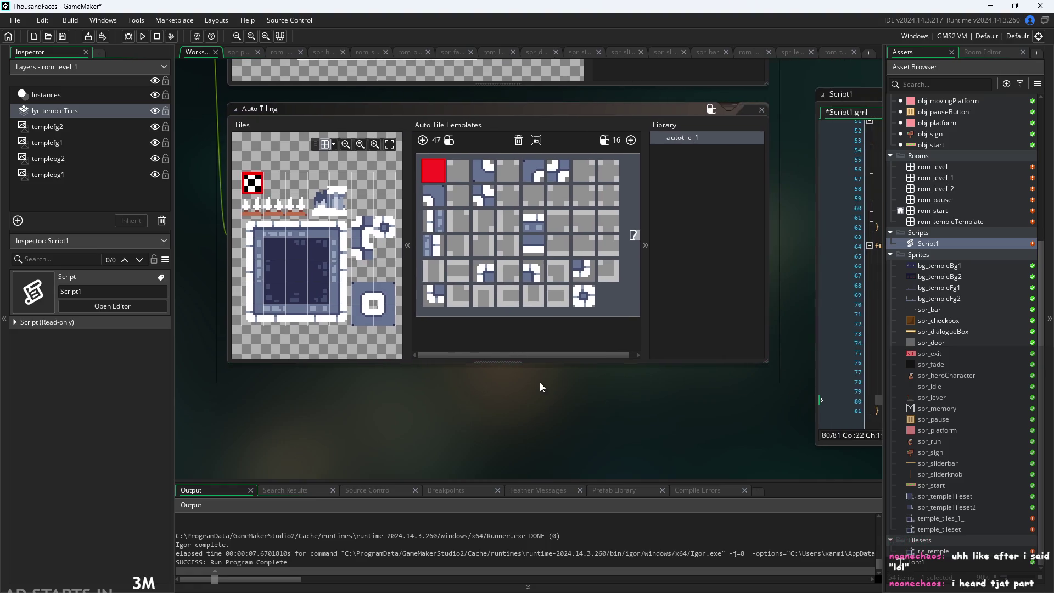
{"action": "left_click_drag", "start_coordinate": [384, 406], "coordinate": [162, 389]}
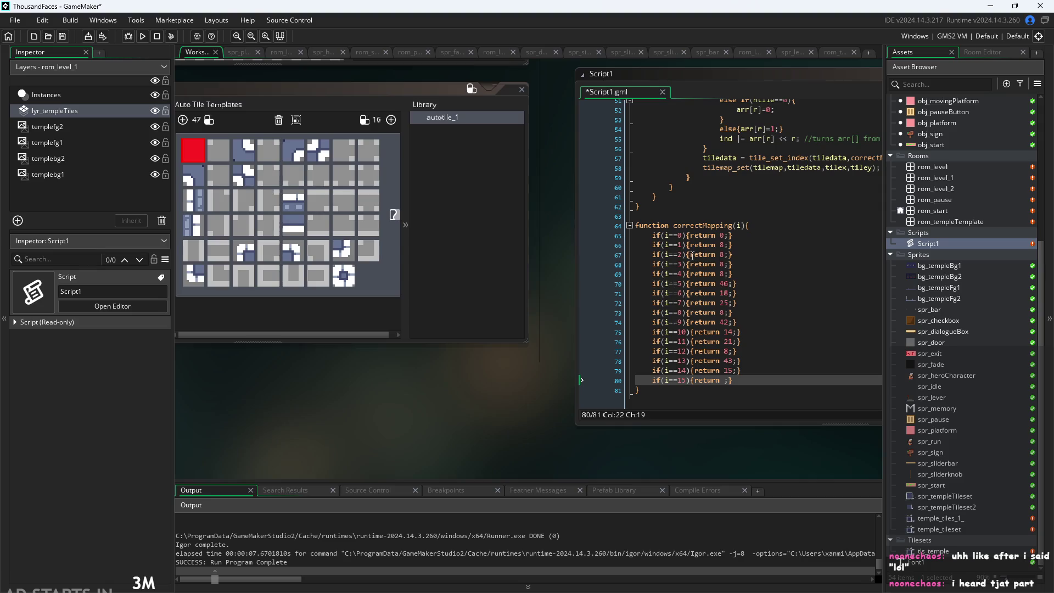
{"action": "left_click", "coordinate": [724, 235]}
{"action": "key", "text": "BackSpace"}
{"action": "type", "text": "21"}
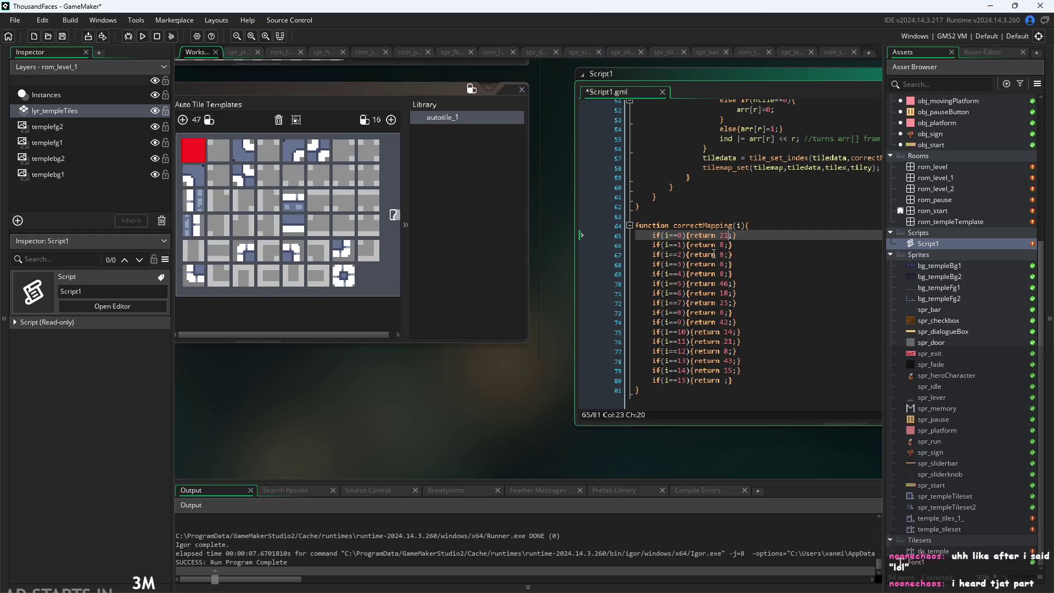
{"action": "key", "text": "BackSpace"}
{"action": "type", "text": "0"}
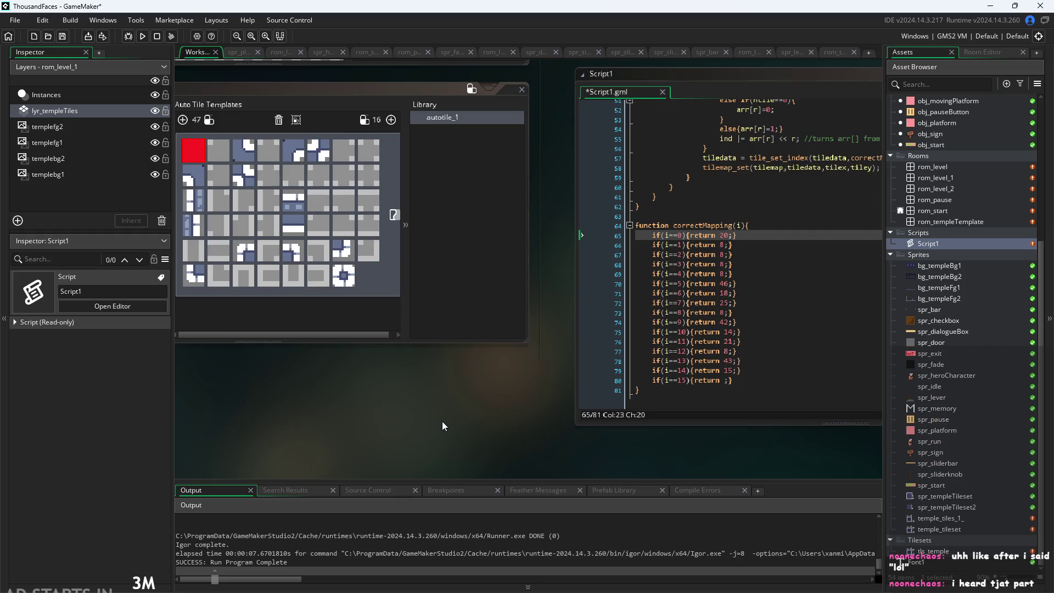
Make case 15 on line 80 return 22.
{"action": "left_click_drag", "start_coordinate": [443, 421], "coordinate": [718, 391]}
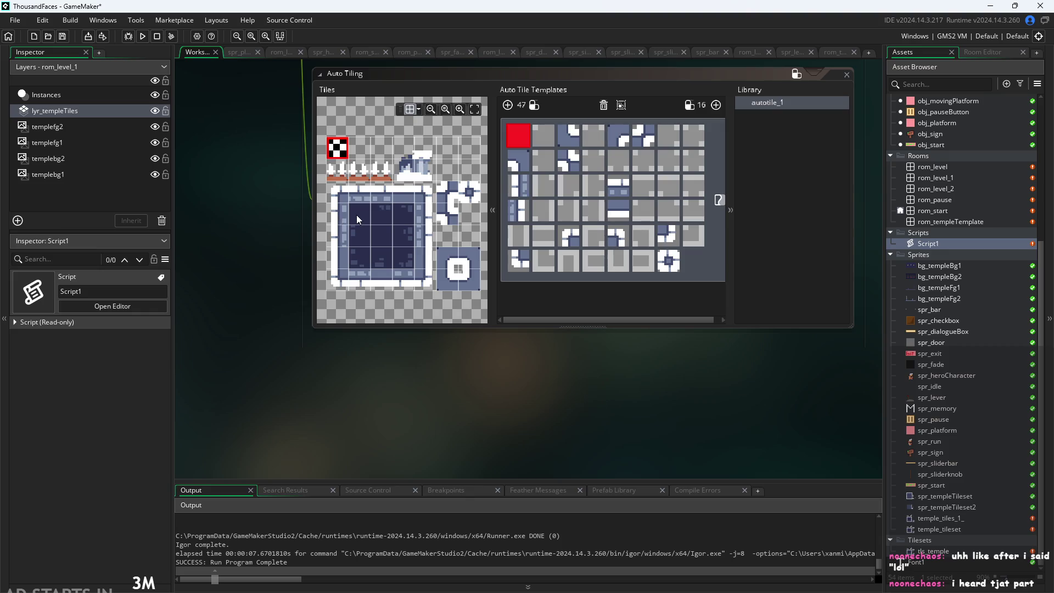
{"action": "mouse_move", "coordinate": [583, 371]}
{"action": "left_mouse_down"}
{"action": "mouse_move", "coordinate": [489, 387]}
{"action": "mouse_move", "coordinate": [514, 327]}
{"action": "left_mouse_up"}
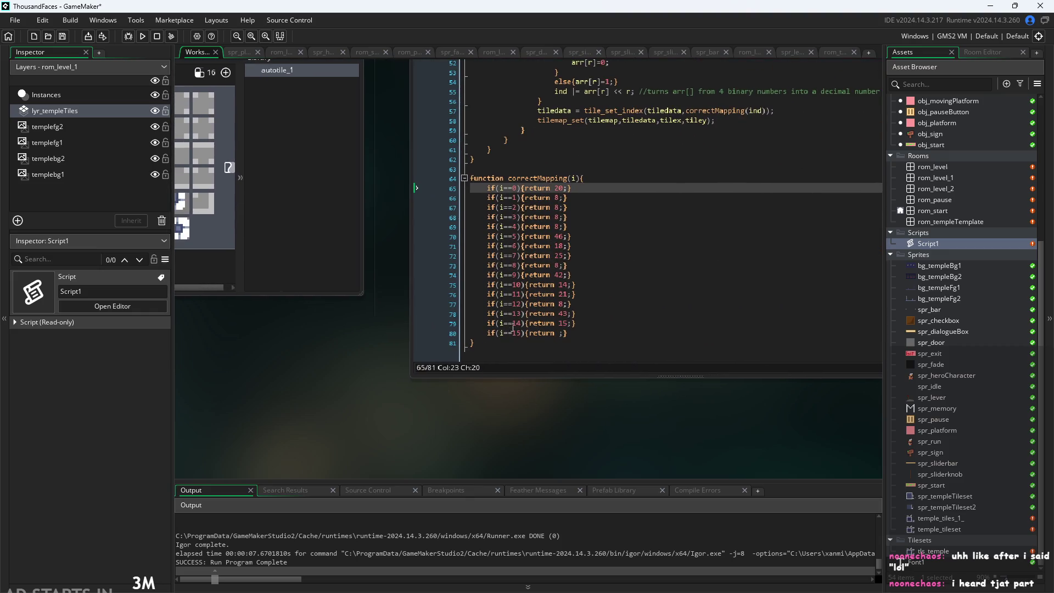
{"action": "left_click", "coordinate": [557, 334]}
{"action": "type", "text": "22"}
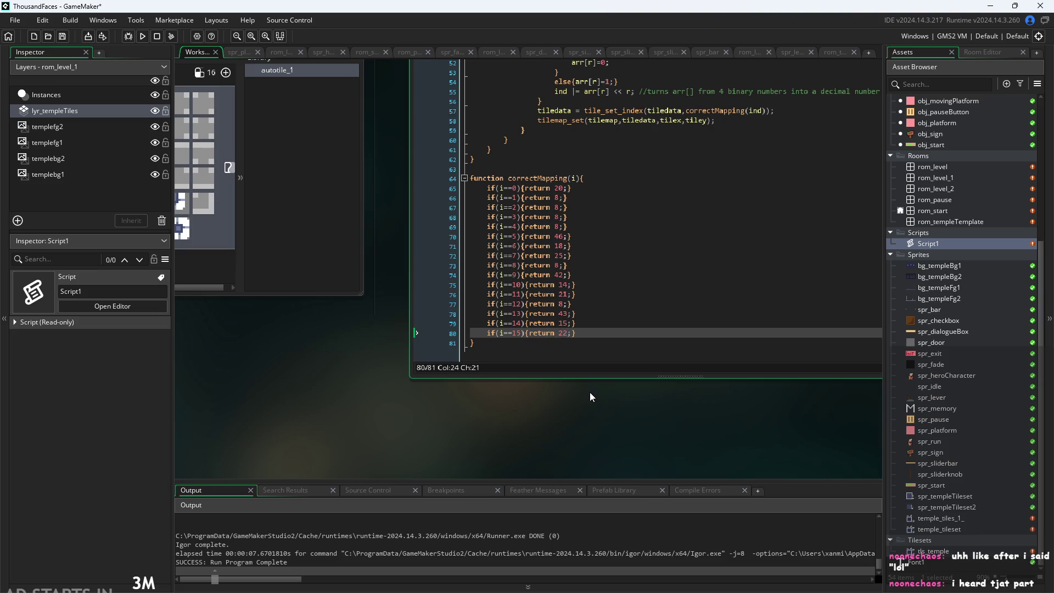
{"action": "left_click", "coordinate": [570, 400]}
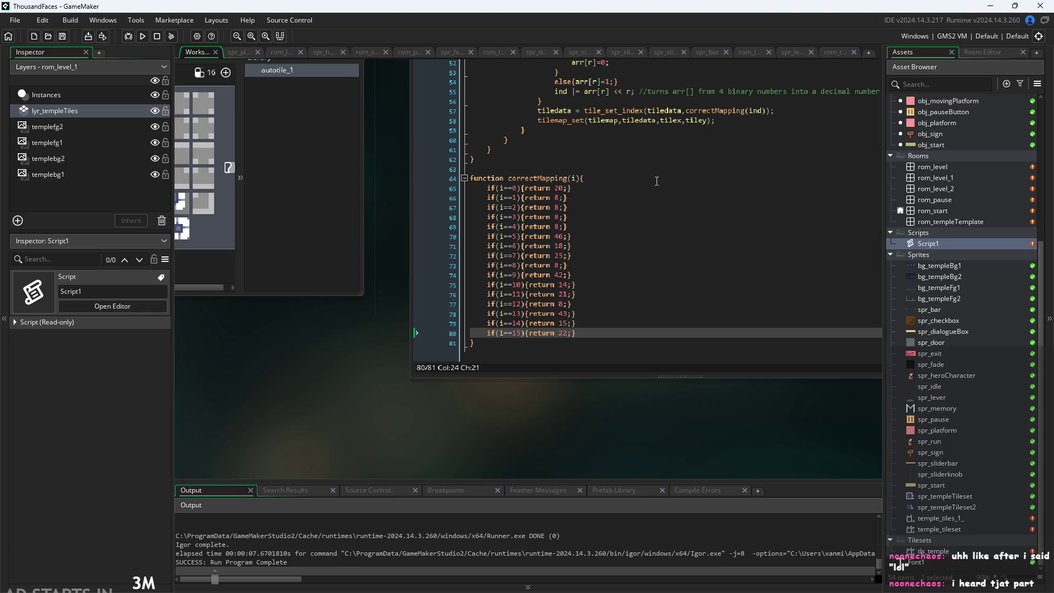
Add a final line else{return i;} as the fallback after line 80.
{"action": "left_click_drag", "start_coordinate": [391, 361], "coordinate": [364, 376]}
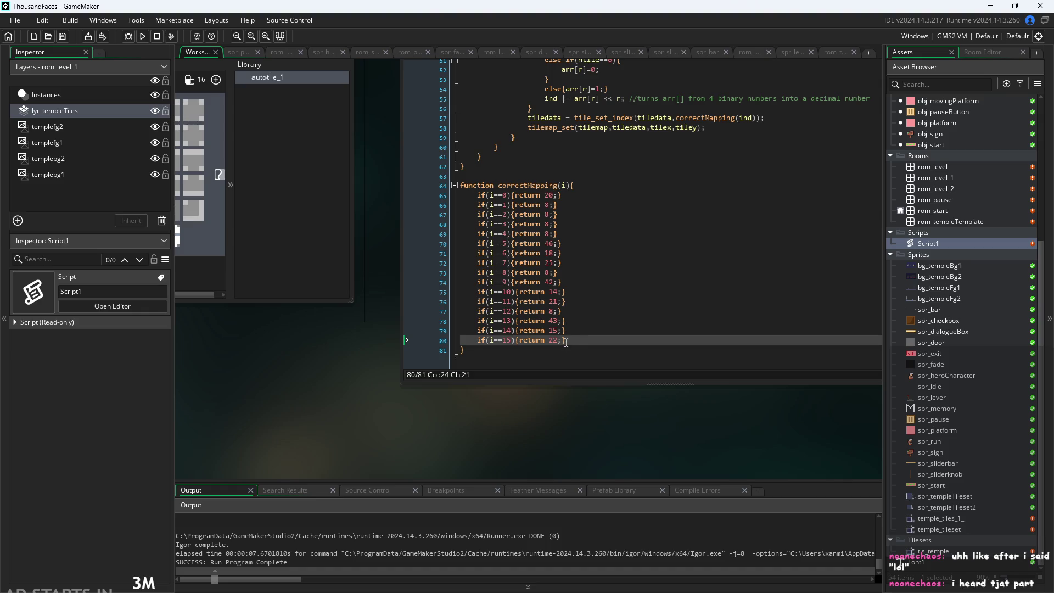
{"action": "left_click", "coordinate": [609, 340]}
{"action": "key", "text": "Return"}
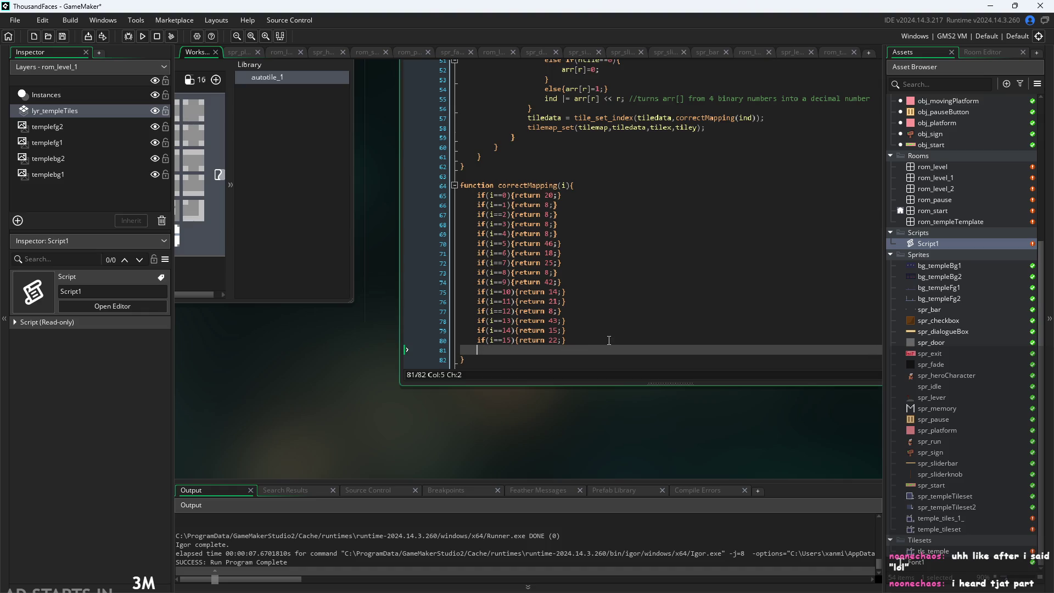
{"action": "type", "text": "else"}
{"action": "type", "text": "{return "}
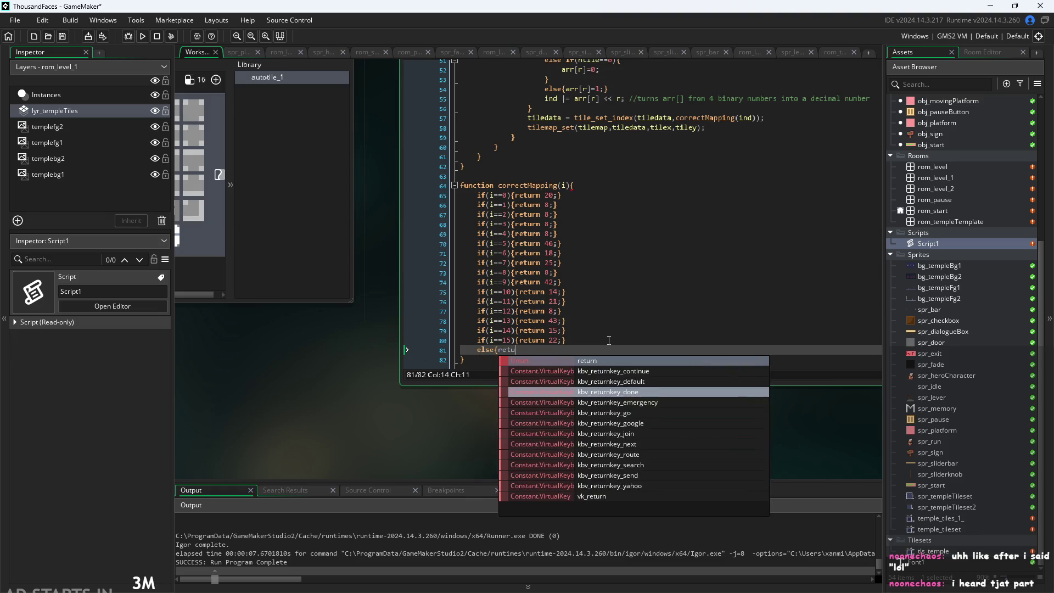
{"action": "type", "text": "i;"}
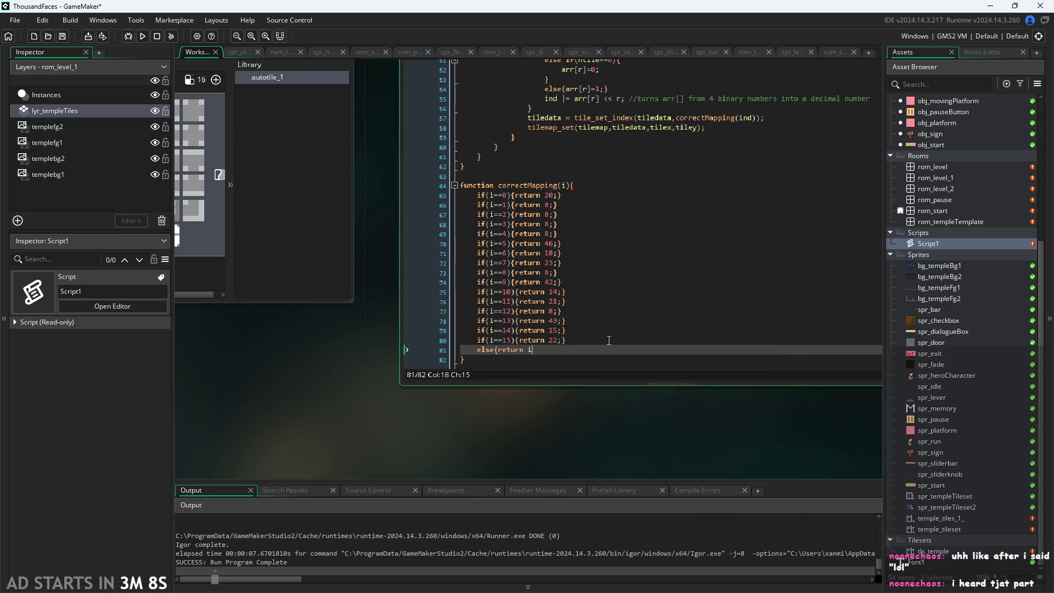
{"action": "key", "text": "Escape"}
{"action": "type", "text": "}"}
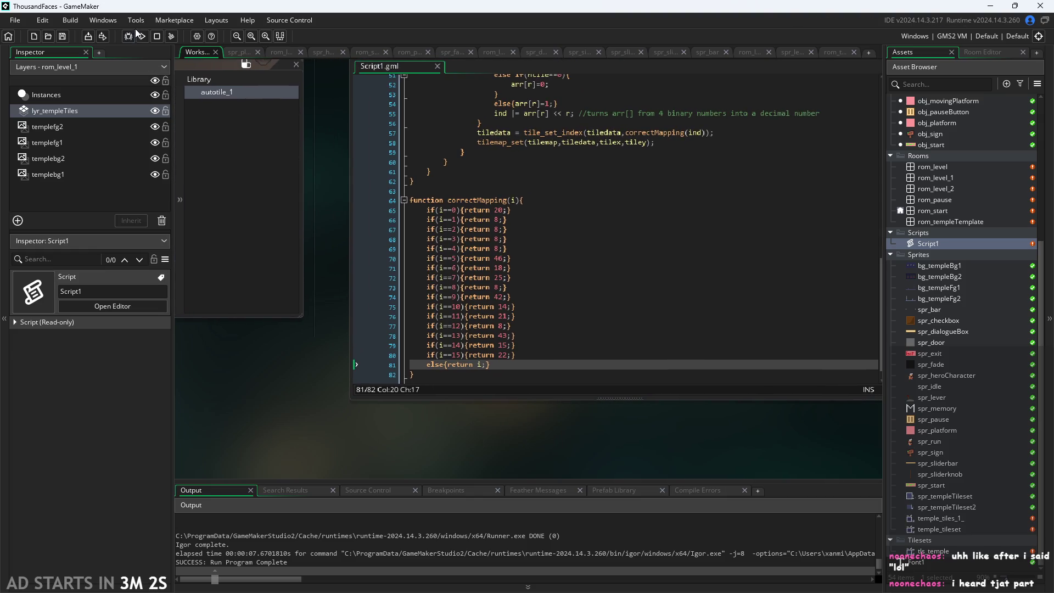
{"action": "left_click", "coordinate": [143, 35]}
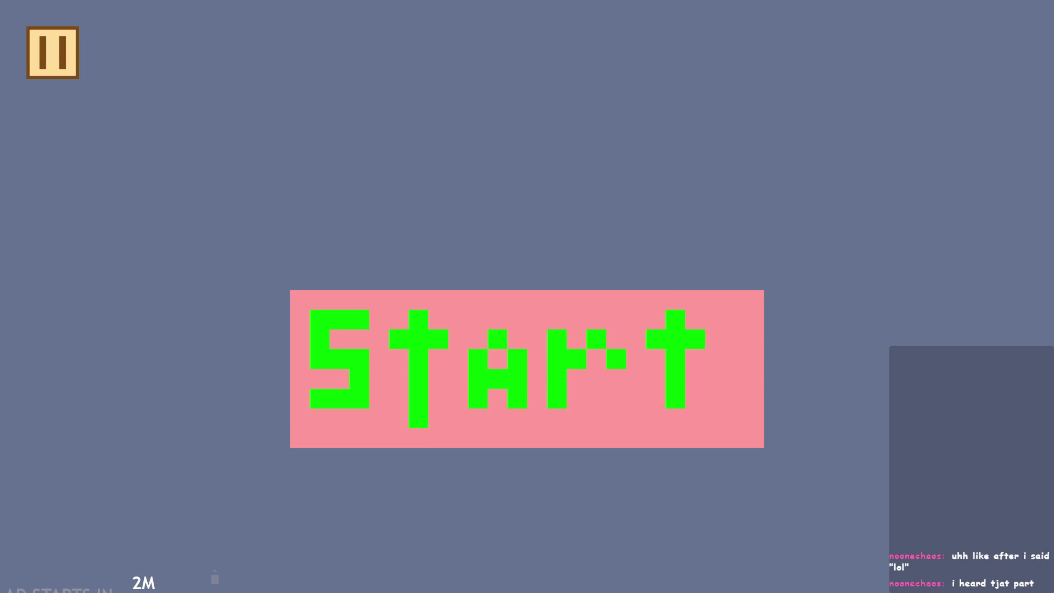
{"action": "left_click", "coordinate": [639, 292]}
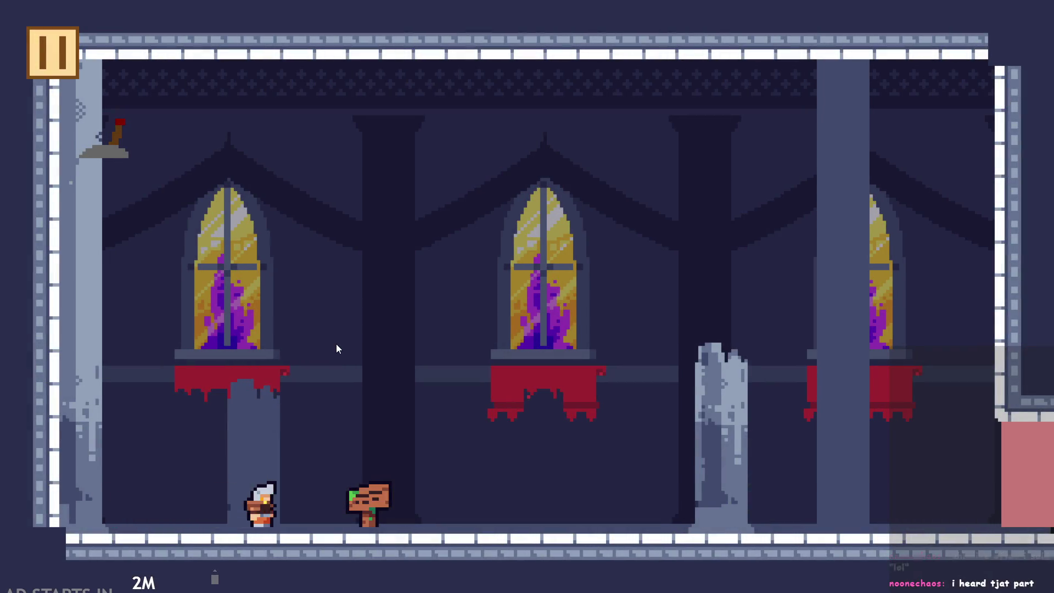
{"action": "key", "text": "Right"}
{"action": "key", "text": "space"}
{"action": "key", "text": "Left"}
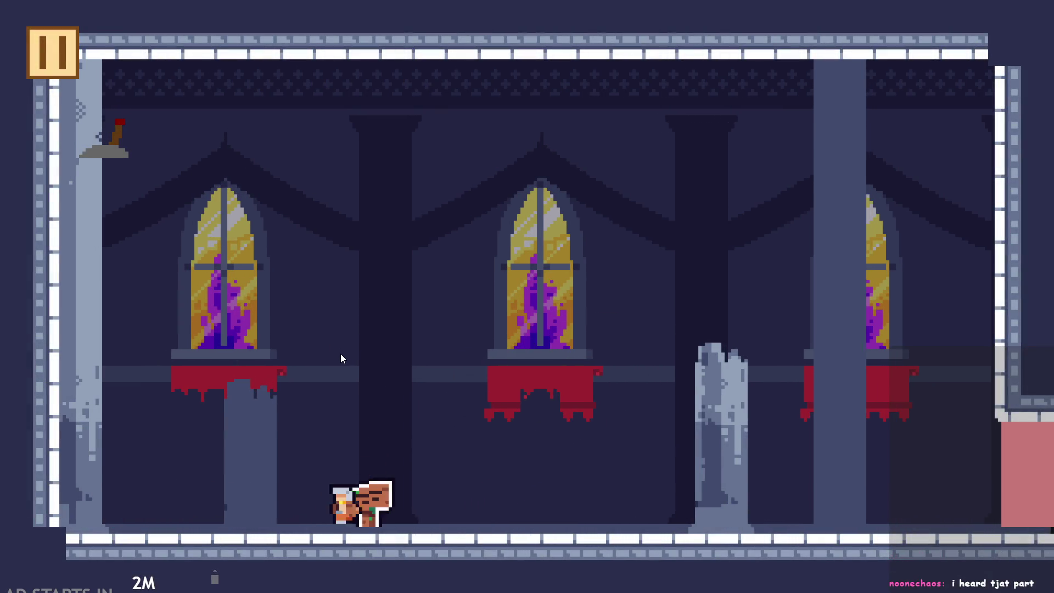
{"action": "key", "text": "space"}
{"action": "key", "text": "space"}
{"action": "key", "text": "Left"}
{"action": "key", "text": "space"}
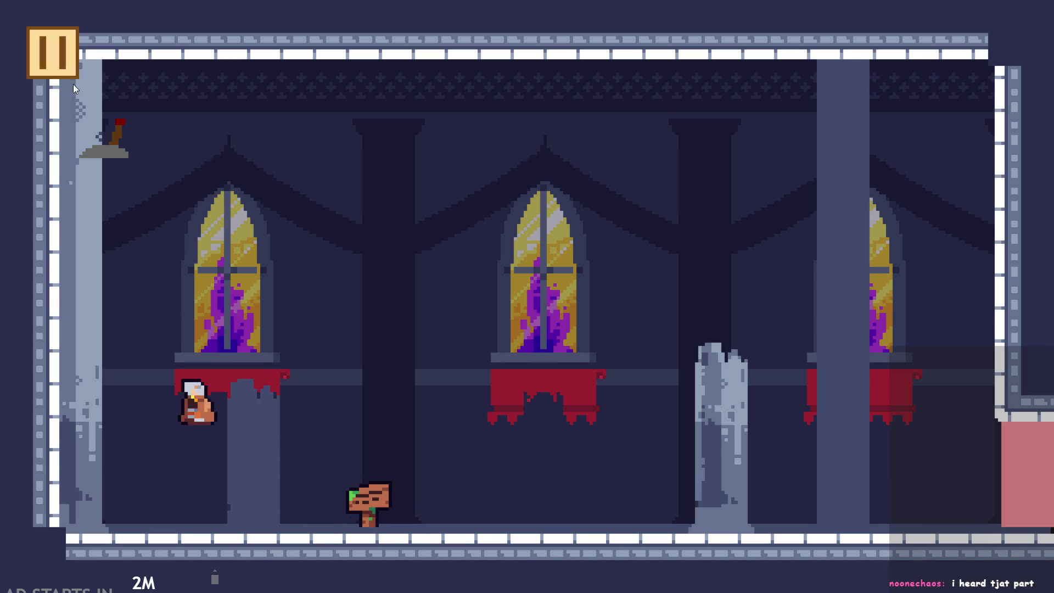
{"action": "key", "text": "Right"}
{"action": "key", "text": "space"}
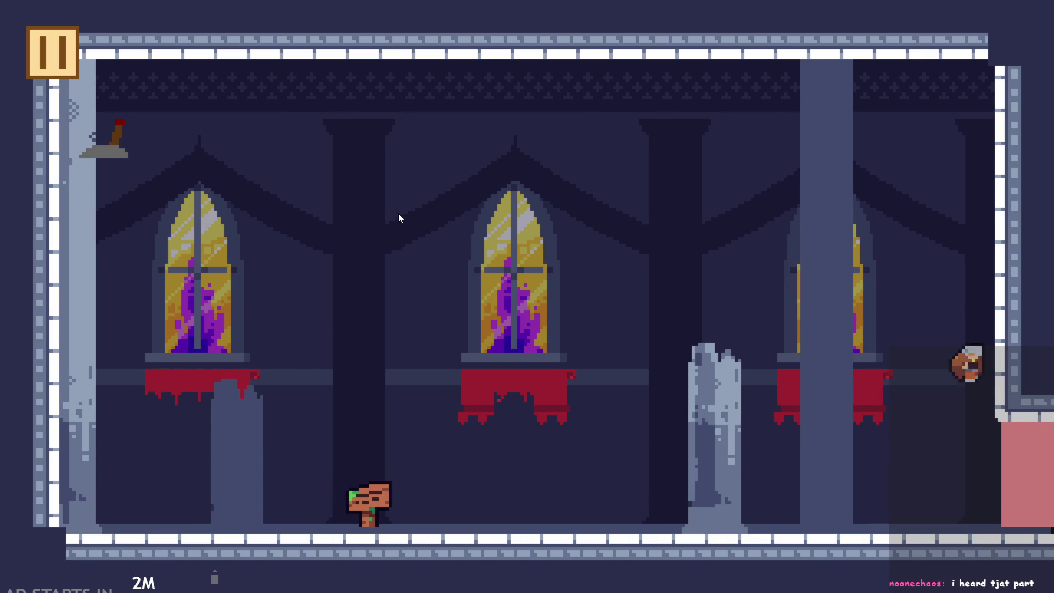
{"action": "key", "text": "Left"}
{"action": "key", "text": "Left"}
{"action": "key", "text": "space"}
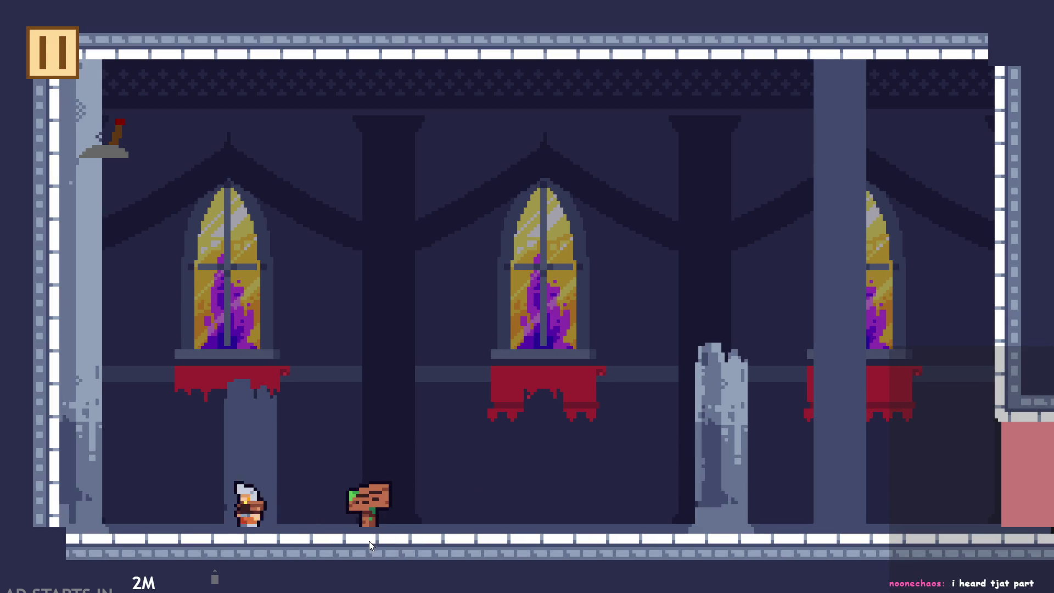
{"action": "key", "text": "Right"}
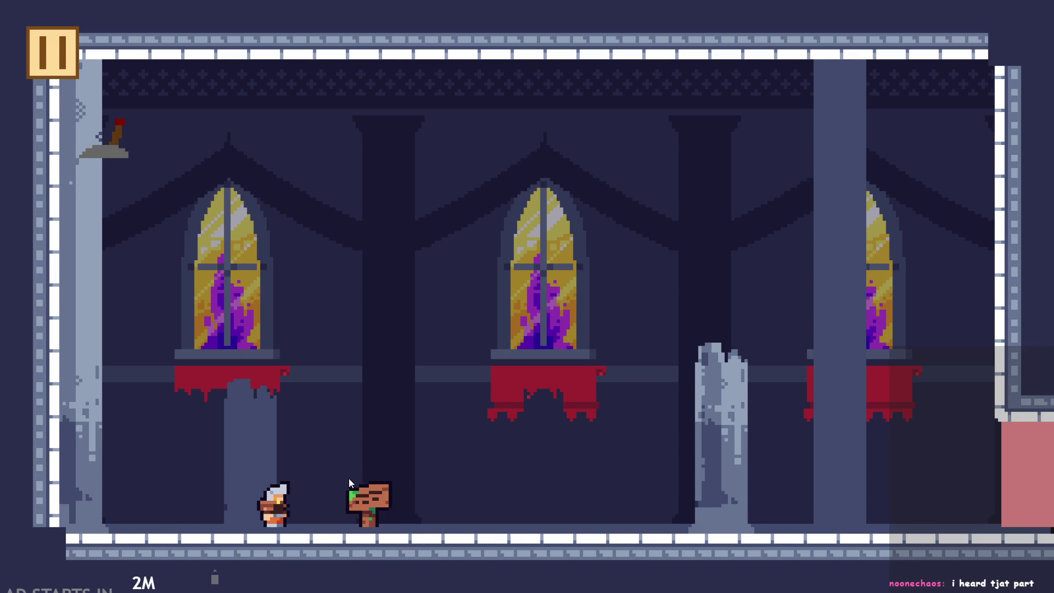
{"action": "key", "text": "space"}
{"action": "key", "text": "Right"}
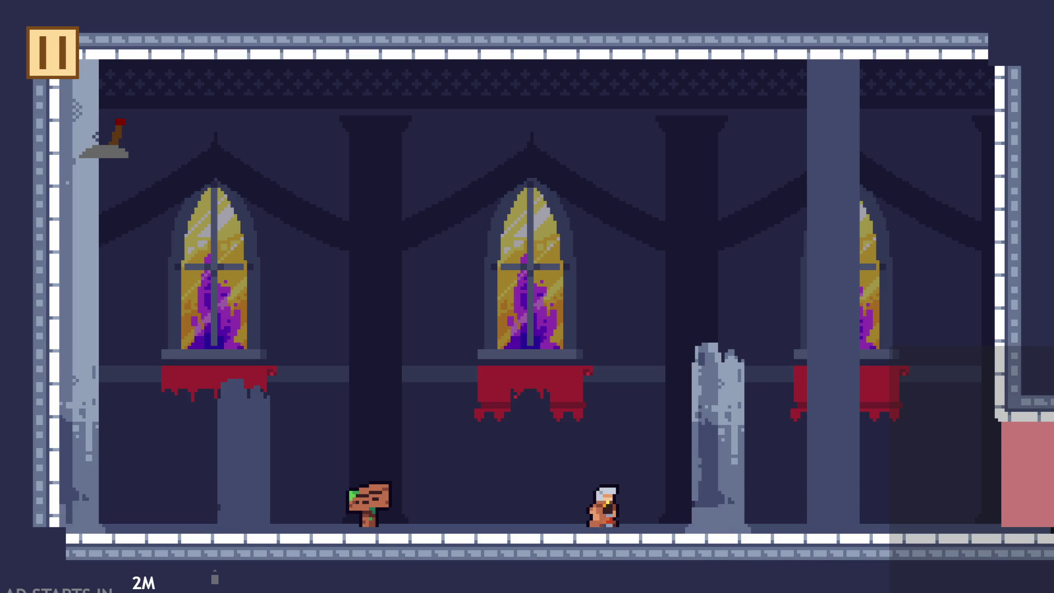
{"action": "key", "text": "space"}
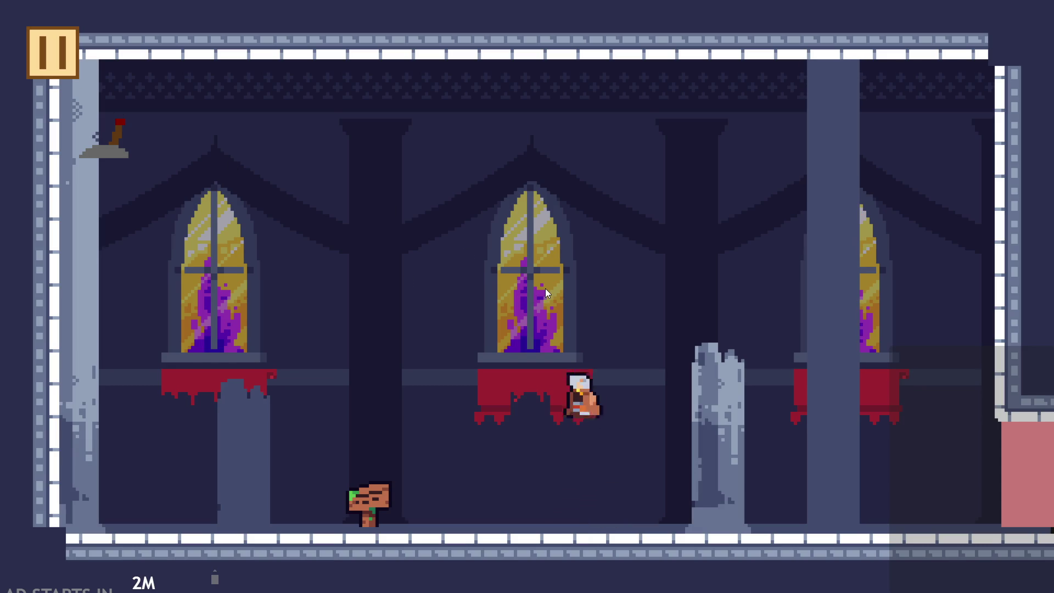
{"action": "left_click", "coordinate": [548, 287]}
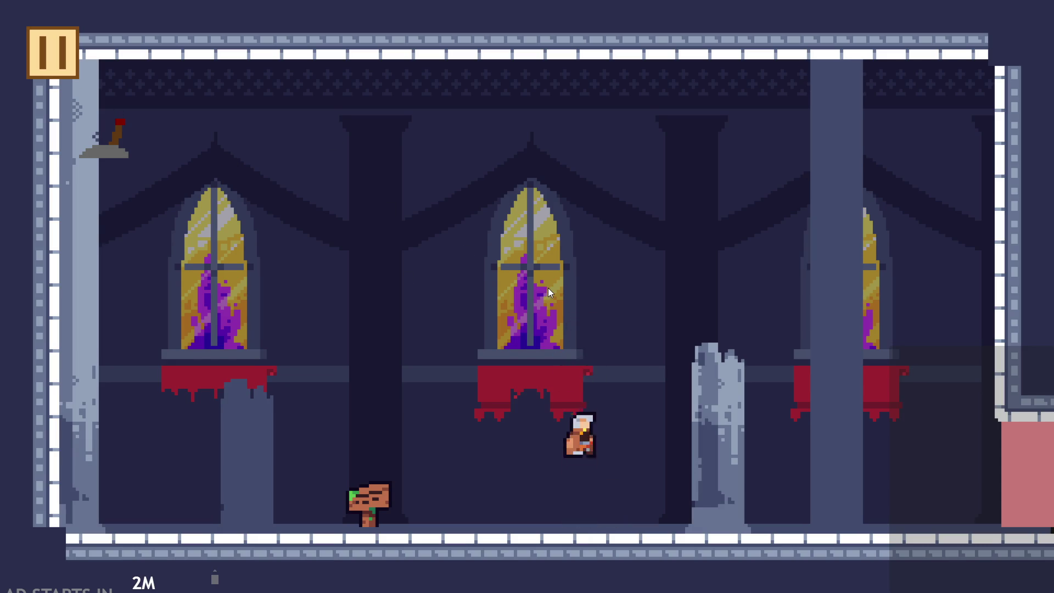
{"action": "key", "text": "Left"}
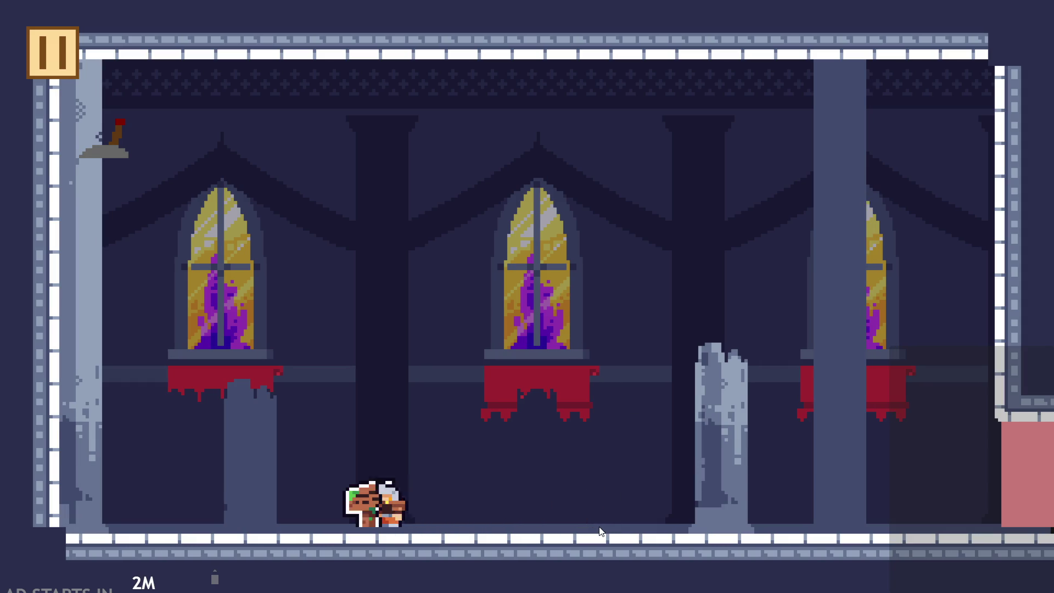
{"action": "key", "text": "Right"}
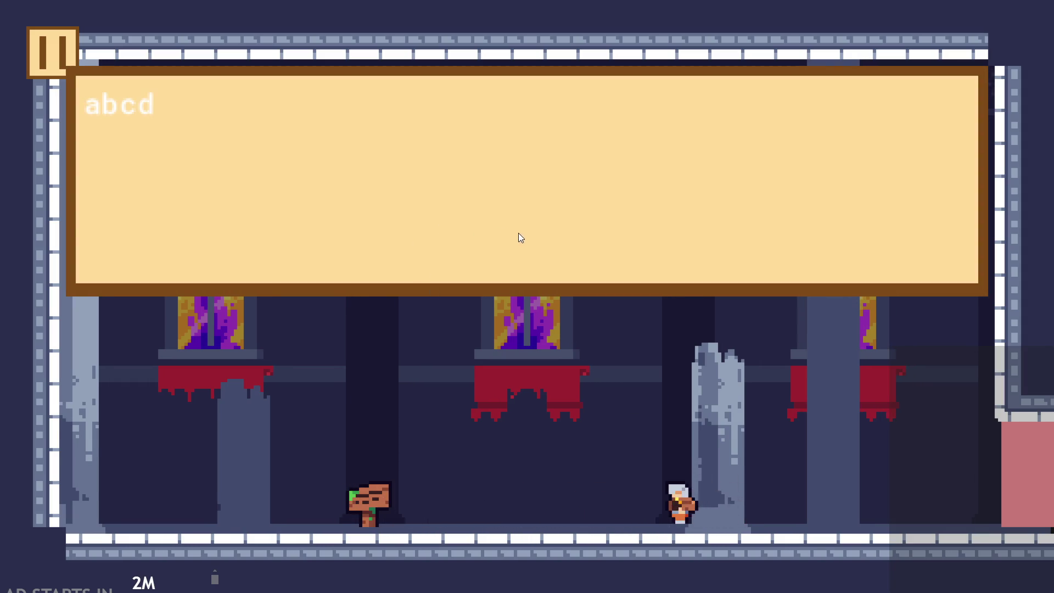
{"action": "key", "text": "Left"}
{"action": "key", "text": "Right"}
{"action": "key", "text": "space"}
{"action": "key", "text": "space"}
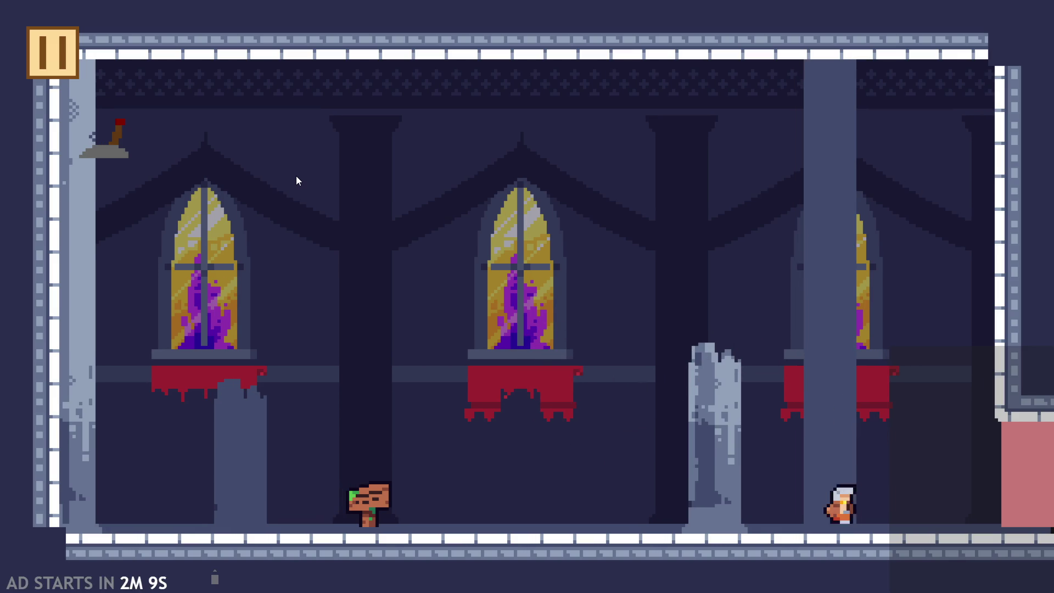
{"action": "key", "text": "space"}
{"action": "key", "text": "Left"}
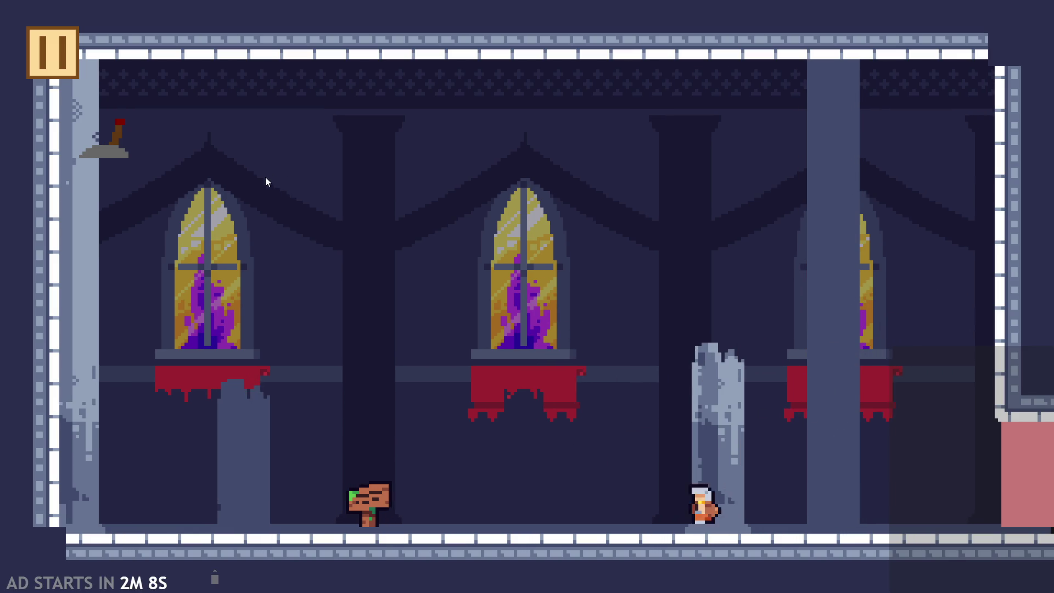
{"action": "key", "text": "space"}
{"action": "key", "text": "Right"}
{"action": "key", "text": "Left"}
{"action": "key", "text": "space"}
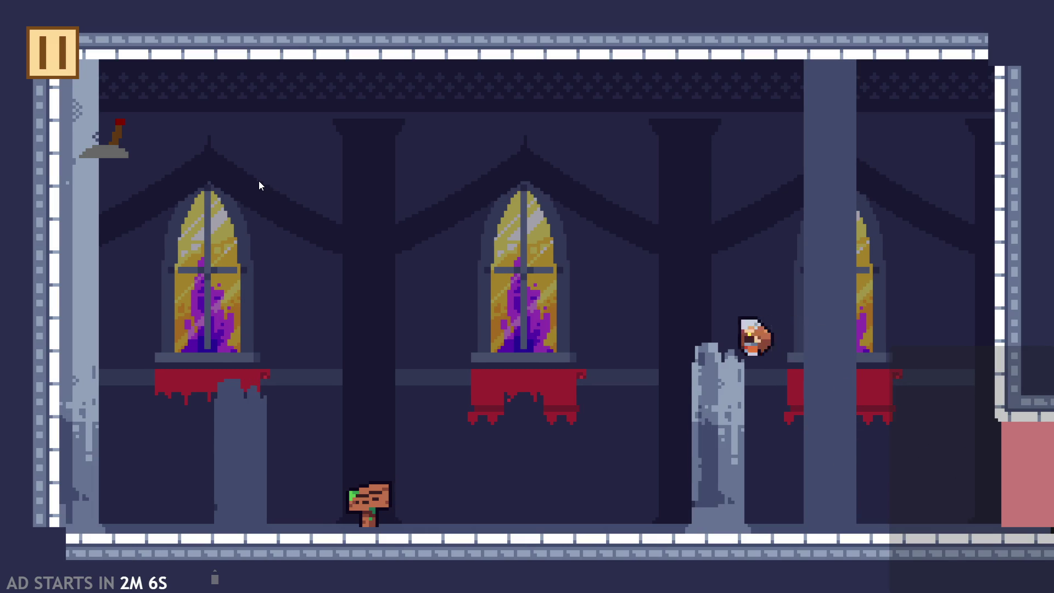
{"action": "key", "text": "Right"}
{"action": "key", "text": "space"}
{"action": "key", "text": "Left"}
{"action": "key", "text": "space"}
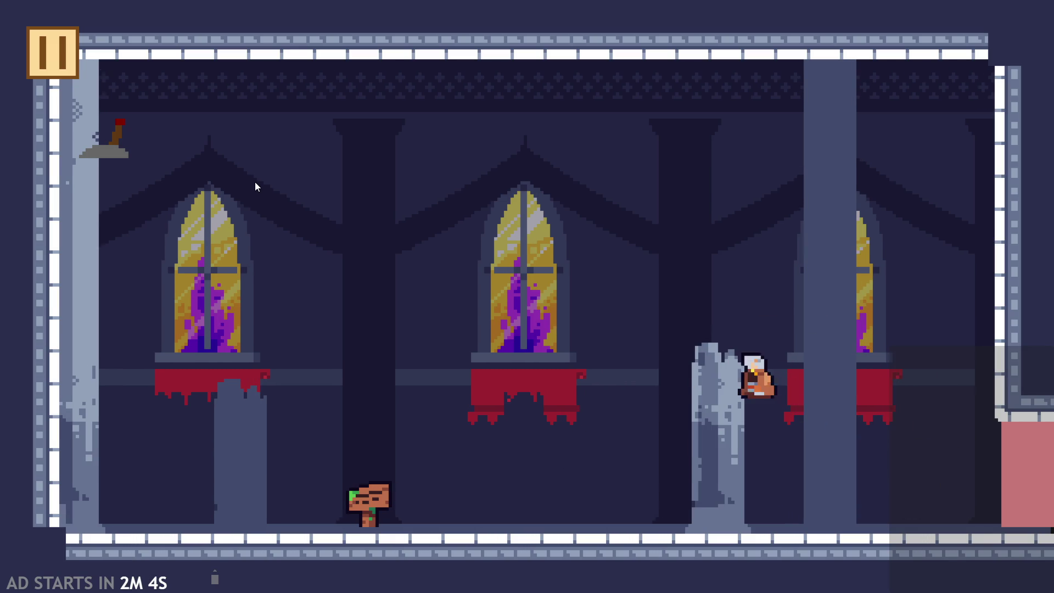
{"action": "key", "text": "Right"}
{"action": "key", "text": "space"}
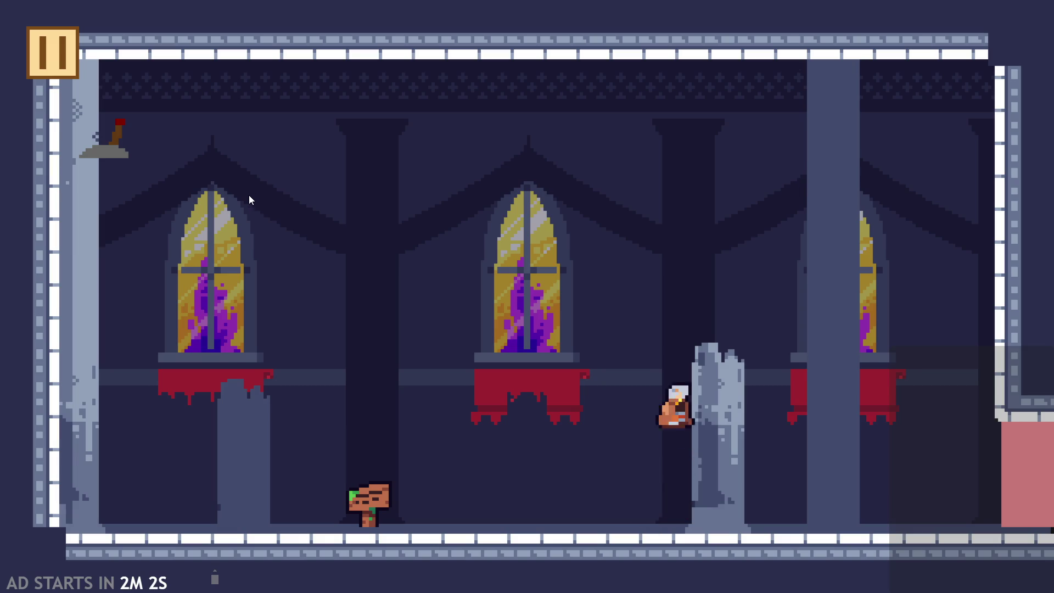
{"action": "key", "text": "Left"}
{"action": "key", "text": "space"}
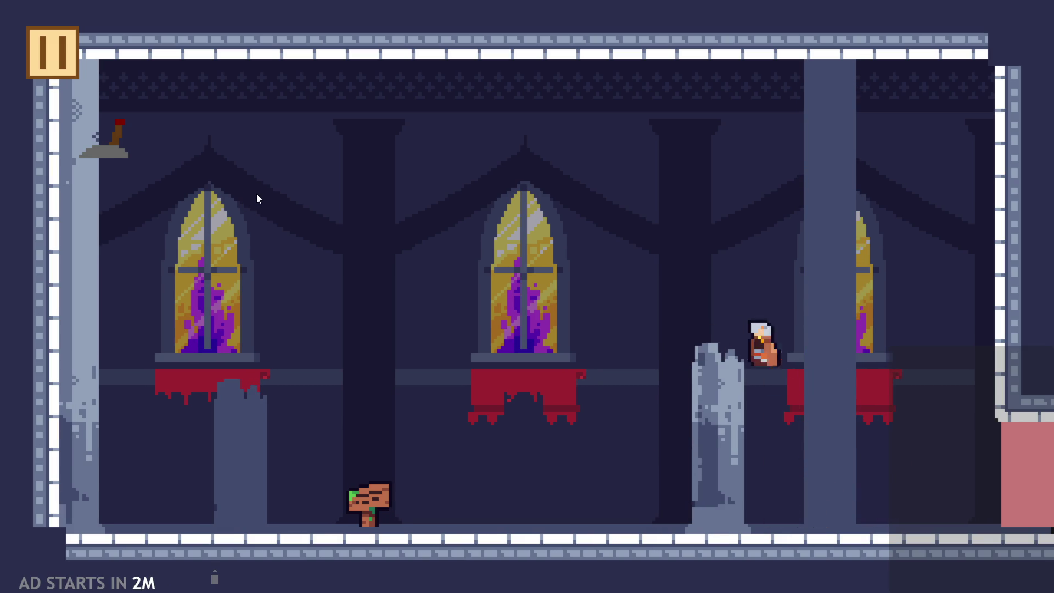
{"action": "left_click", "coordinate": [50, 55]}
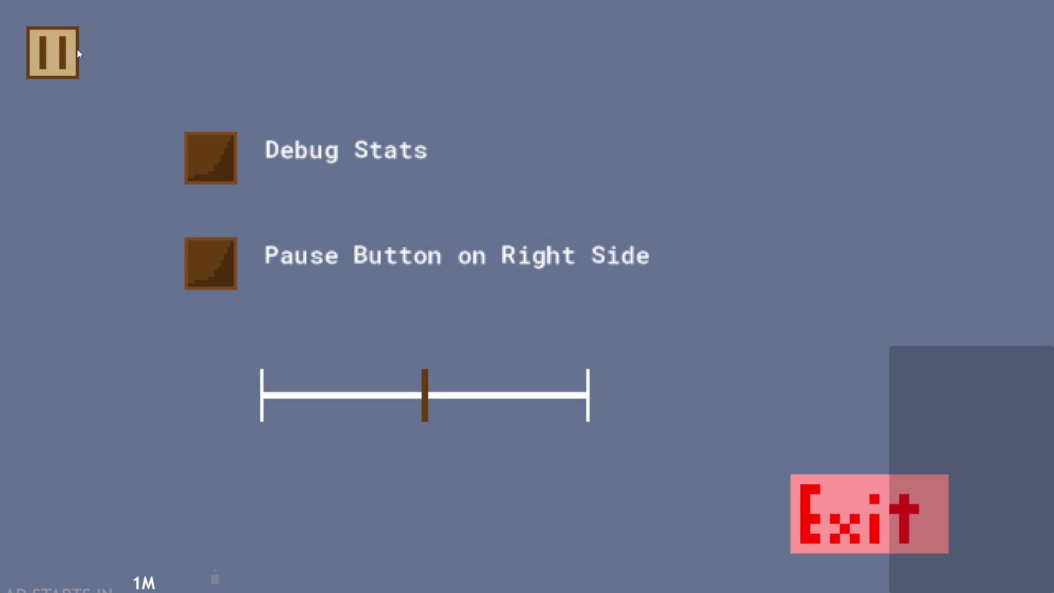
{"action": "left_click", "coordinate": [77, 49]}
{"action": "key", "text": "Right"}
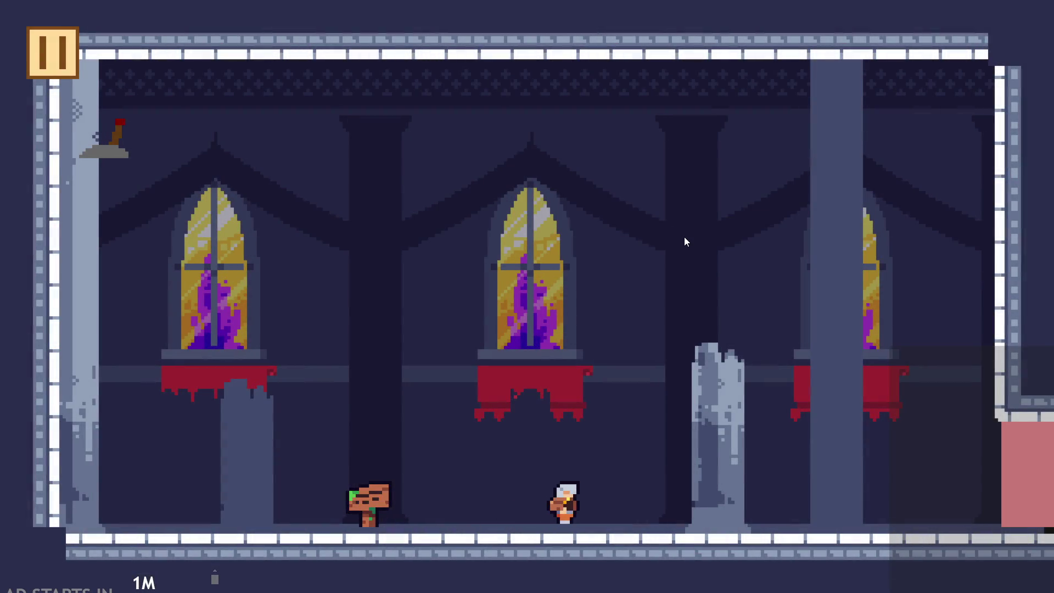
{"action": "key", "text": "space"}
{"action": "key", "text": "Left"}
{"action": "key", "text": "space"}
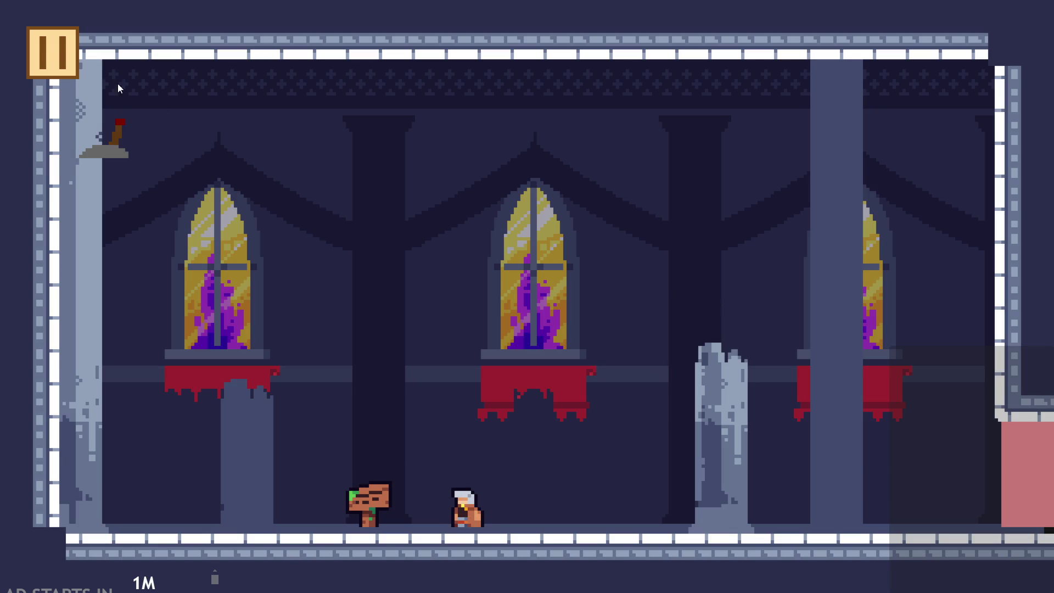
{"action": "left_click", "coordinate": [52, 52]}
Quit the game, check for errors, and stage all 19 changes for commit.
{"action": "left_click", "coordinate": [877, 503]}
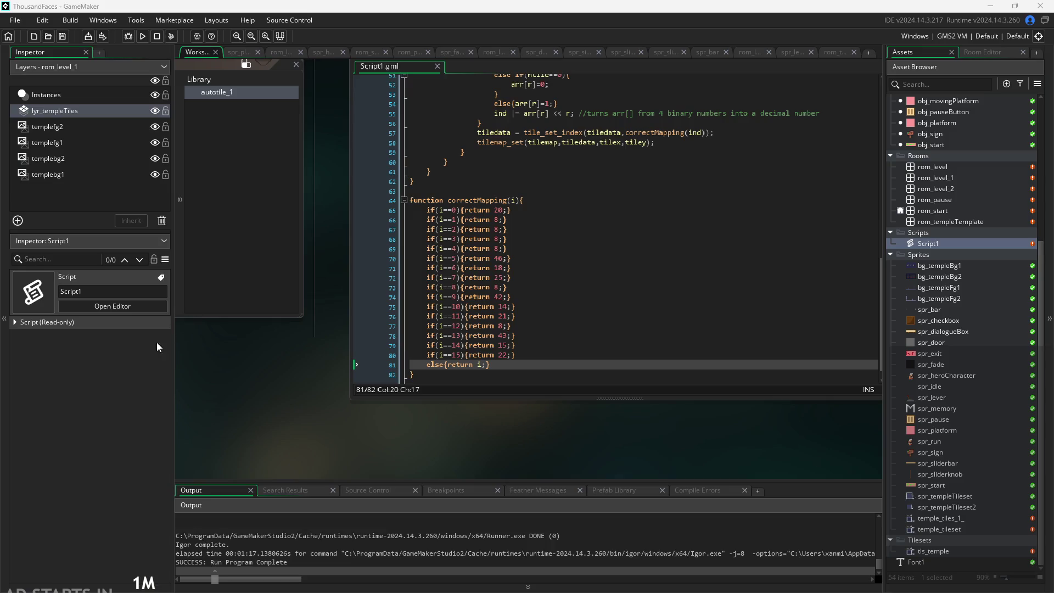
{"action": "left_click", "coordinate": [572, 489]}
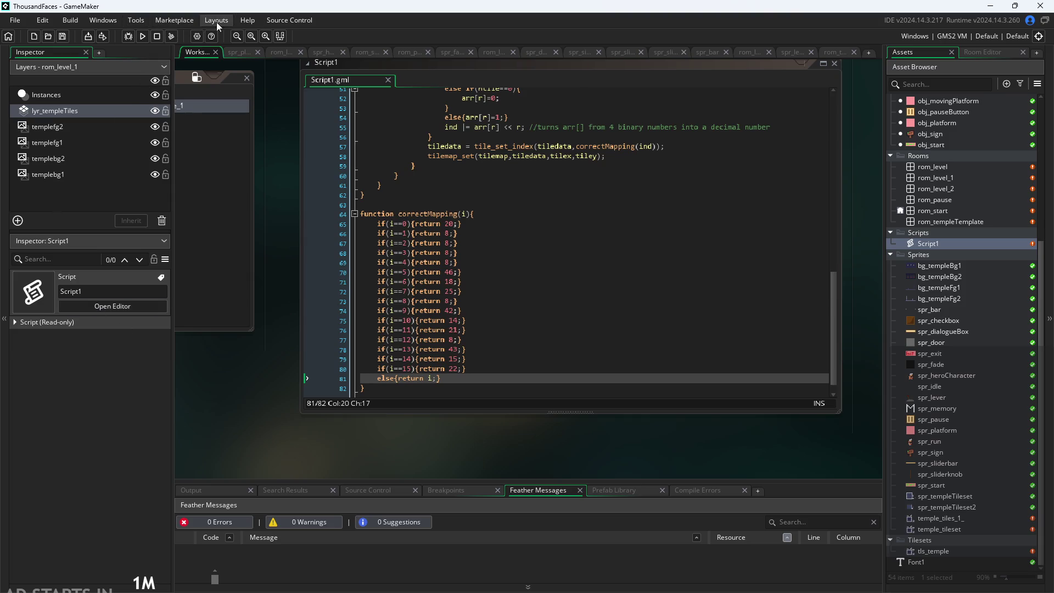
{"action": "left_click", "coordinate": [296, 21]}
{"action": "left_click", "coordinate": [302, 59]}
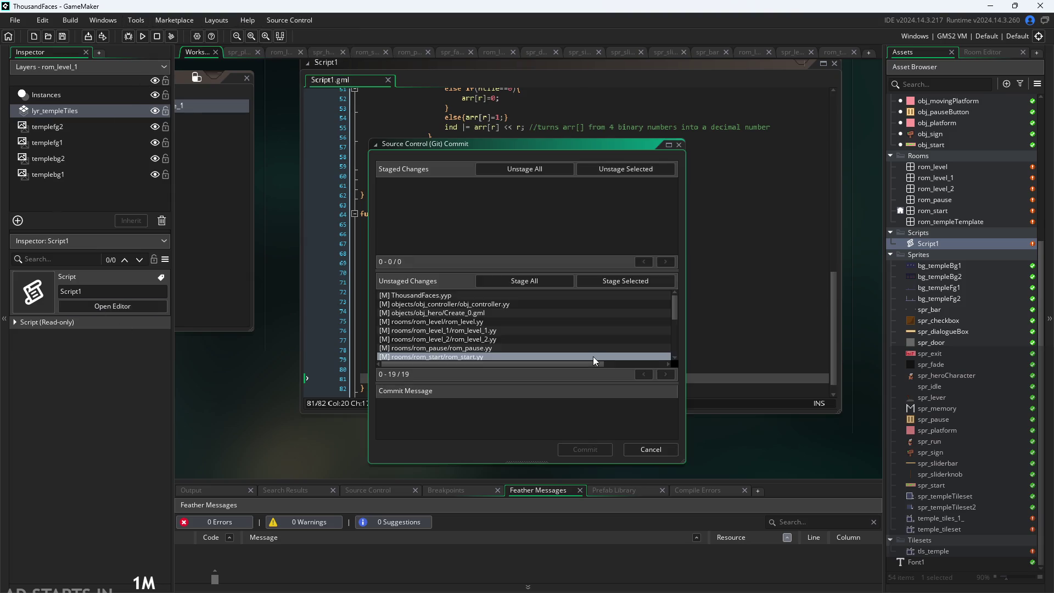
{"action": "left_click", "coordinate": [524, 281]}
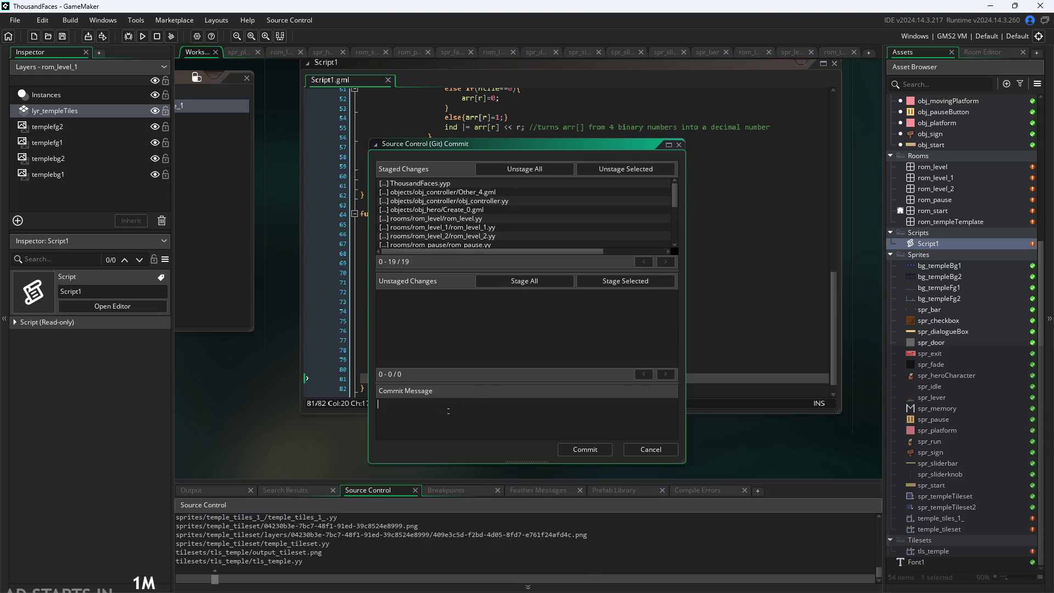
Write the commit message 'added: autotiling system' with a need-to-fix note about getting new tiles.
{"action": "type", "text": "added: autoti"}
{"action": "type", "text": "ling system"}
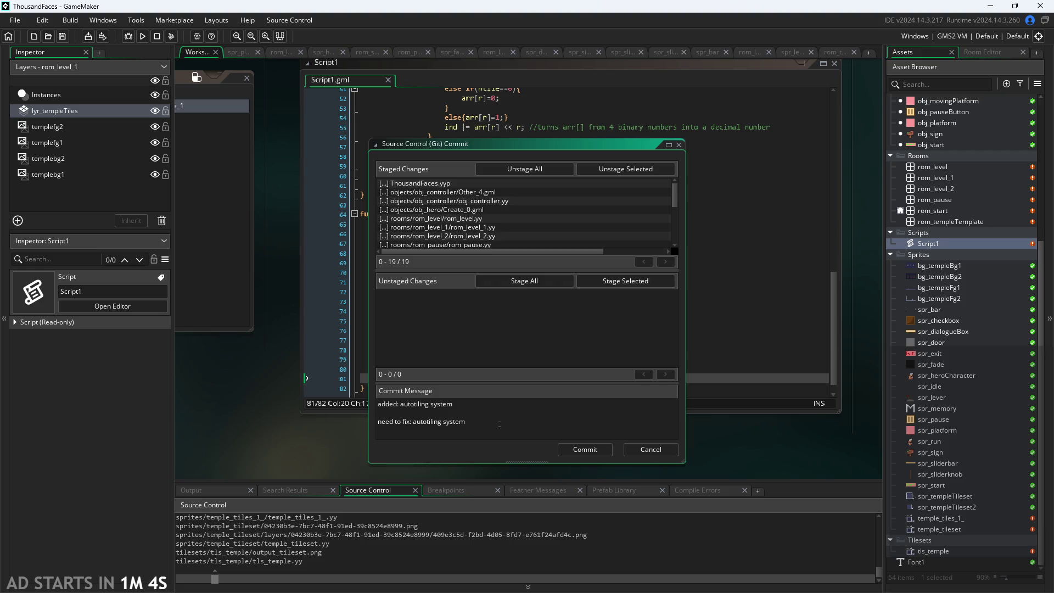
{"action": "double_click", "coordinate": [476, 423]}
{"action": "left_click", "coordinate": [476, 422]}
{"action": "key", "text": "ctrl+Left"}
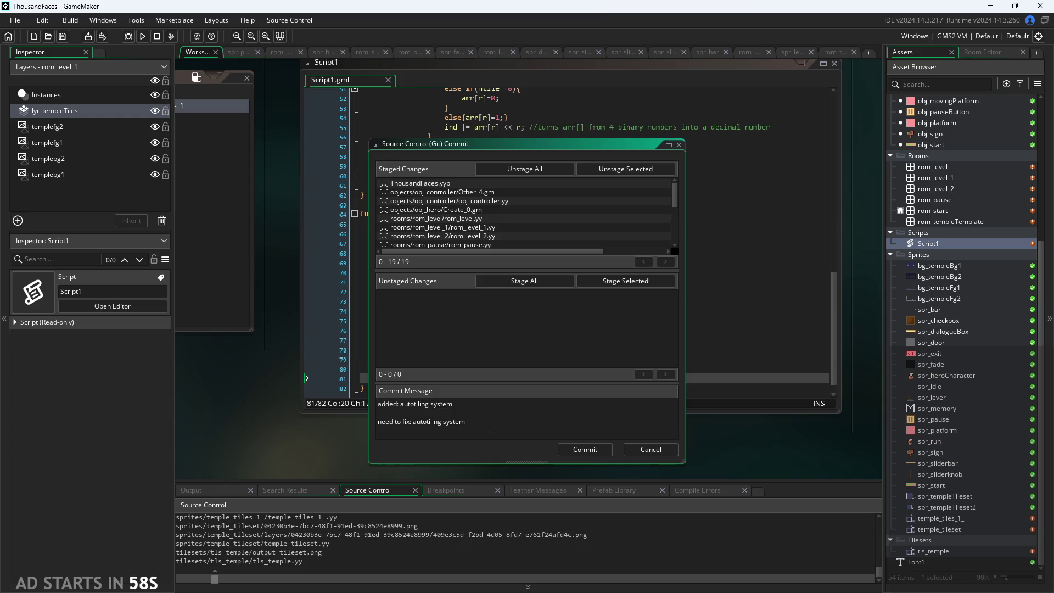
{"action": "type", "text": ", get "}
{"action": "type", "text": "new tiles fr"}
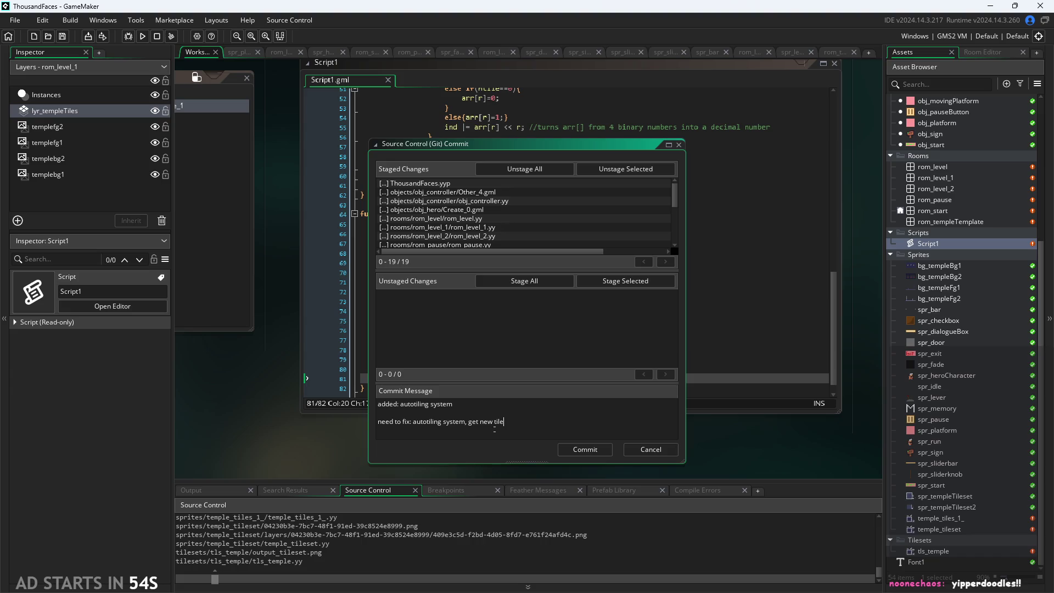
{"action": "type", "text": "om biso"}
{"action": "type", "text": "n"}
{"action": "left_click", "coordinate": [563, 413]}
{"action": "left_click", "coordinate": [563, 424]}
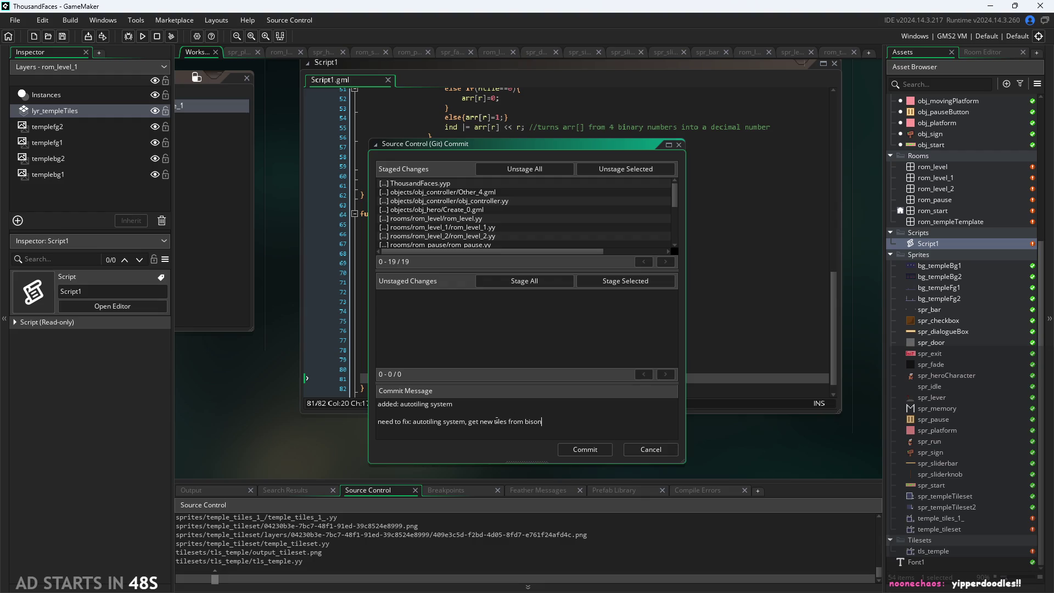